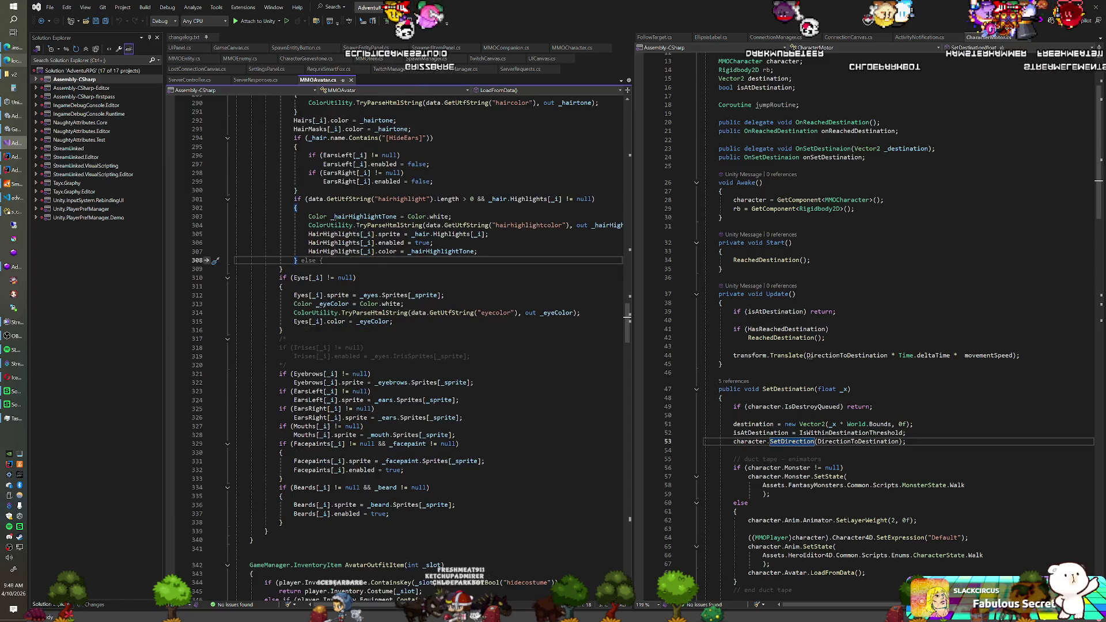
- Review the LoadFromData skintone loop in MMOAvatar.cs and open the Find box at line 225
scroll(398, 346, "down", 4)
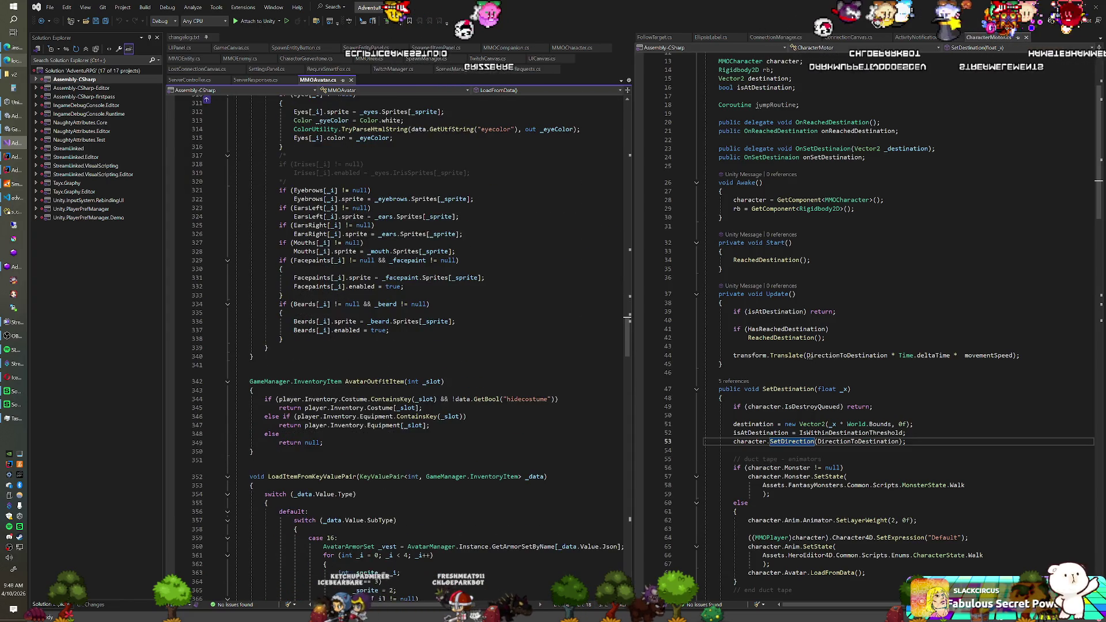
scroll(398, 346, "down", 1)
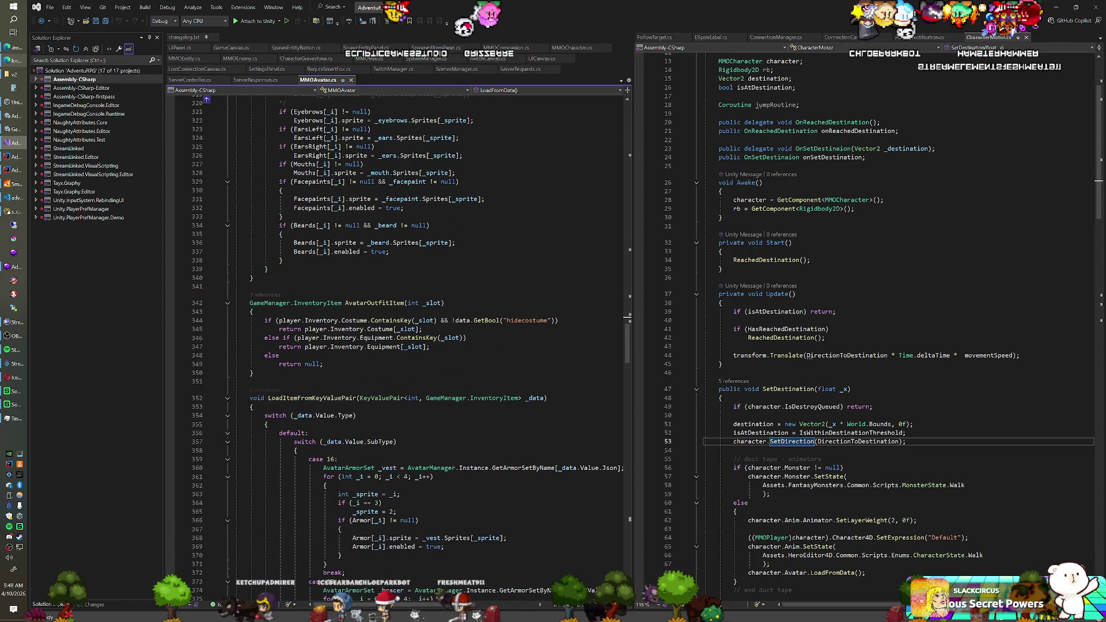
scroll(398, 346, "up", 17)
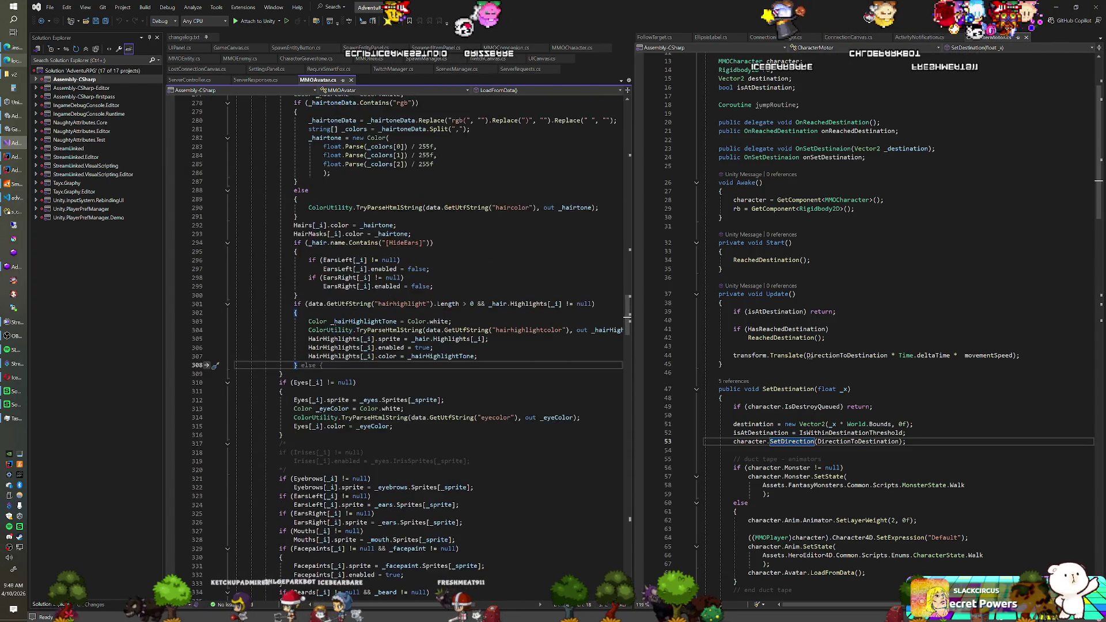
scroll(398, 345, "up", 10)
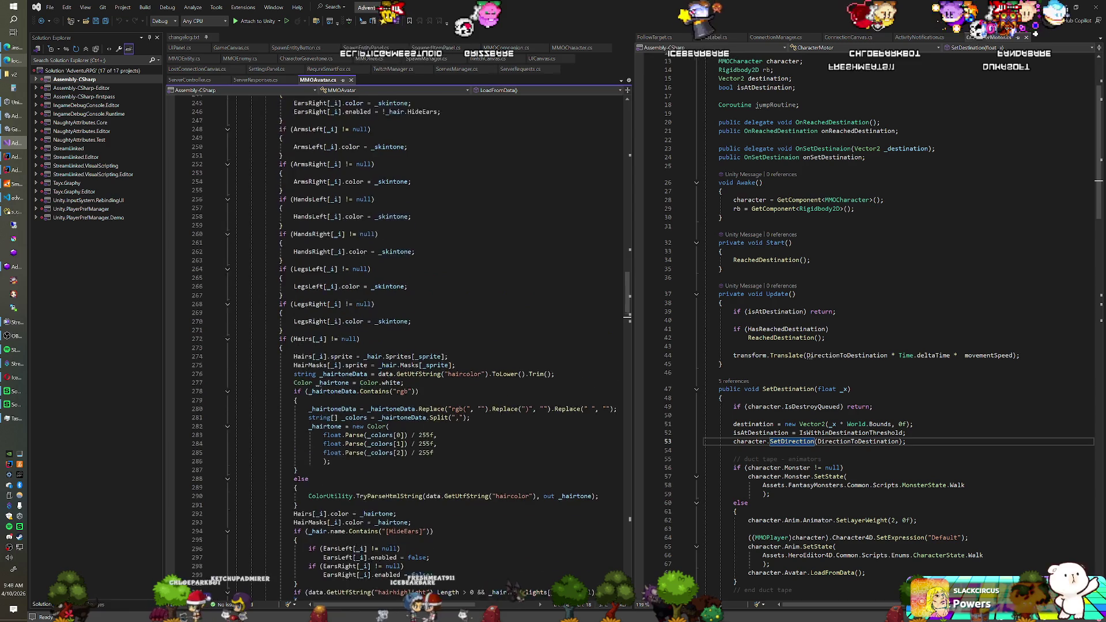
scroll(397, 346, "up", 12)
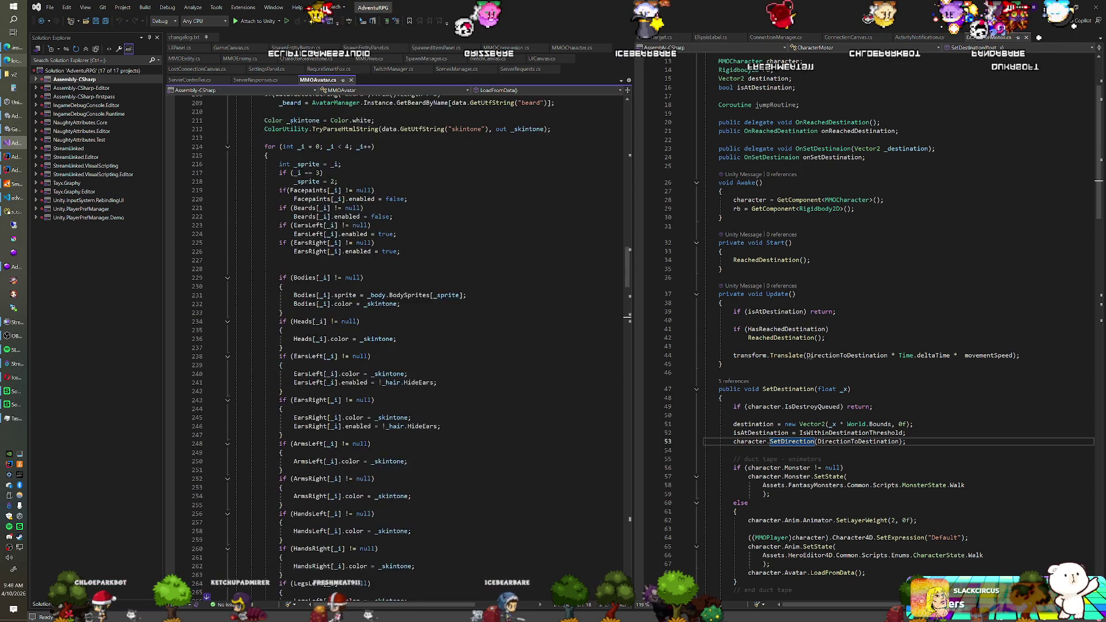
scroll(398, 346, "up", 6)
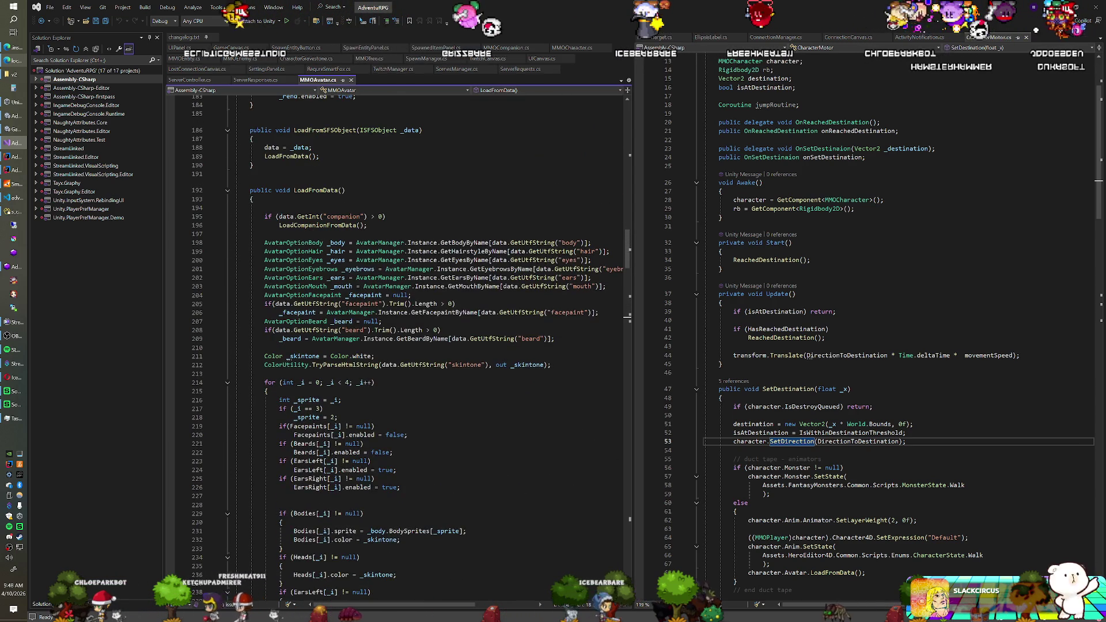
scroll(397, 345, "down", 10)
left_click(375, 190)
key("ctrl+f")
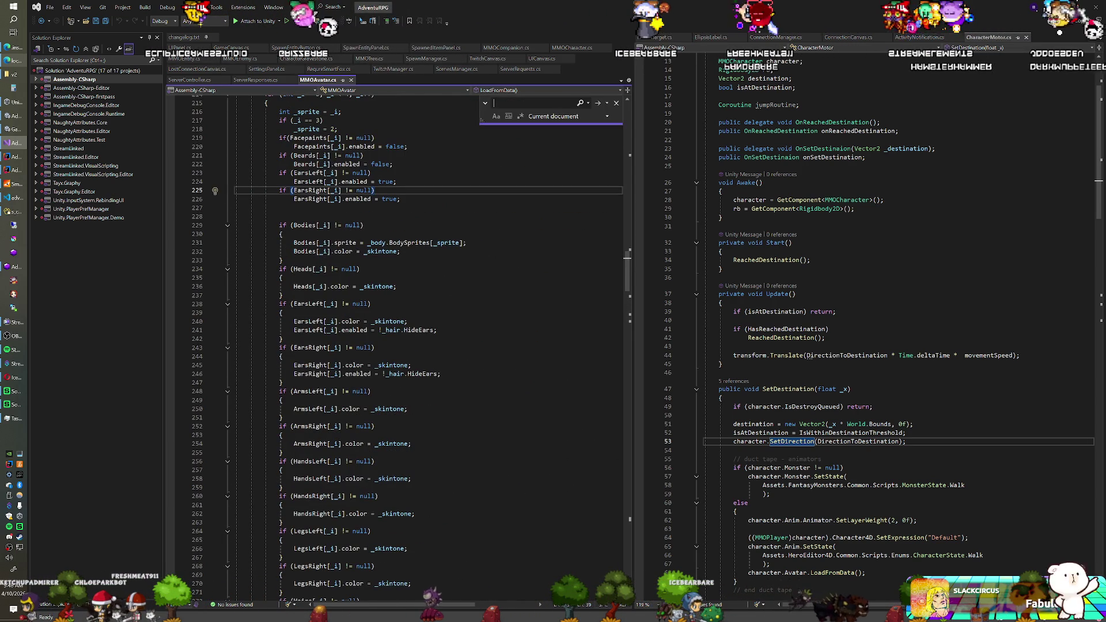
- Search for 'ma' to reach the Hairs maskInteraction line in SetHelmetVisibility, adding a blank line
type("mask")
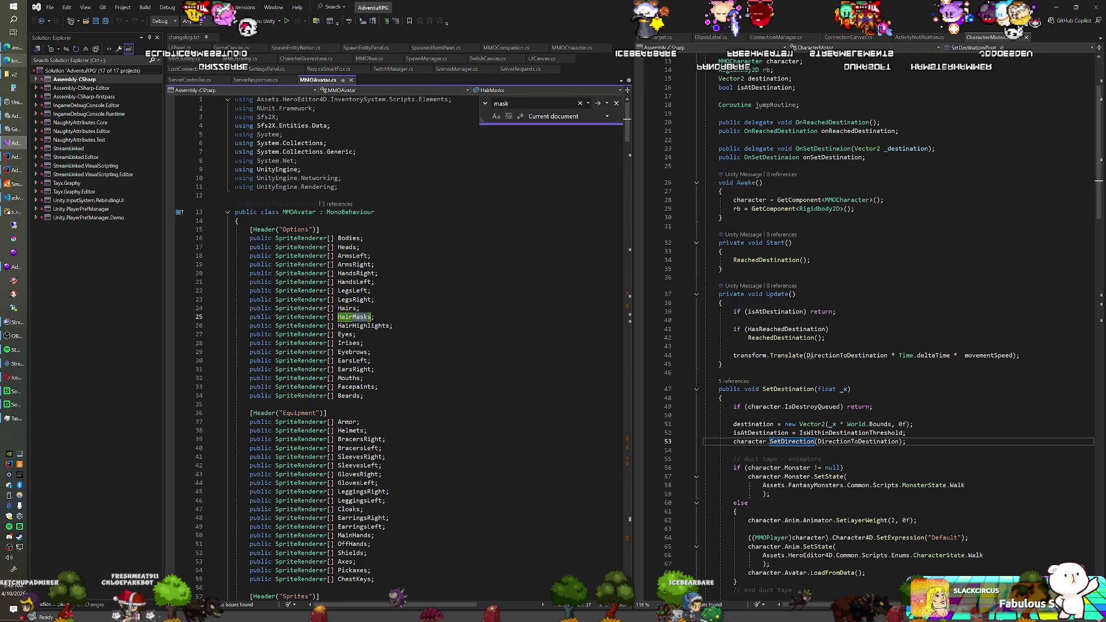
key("Return")
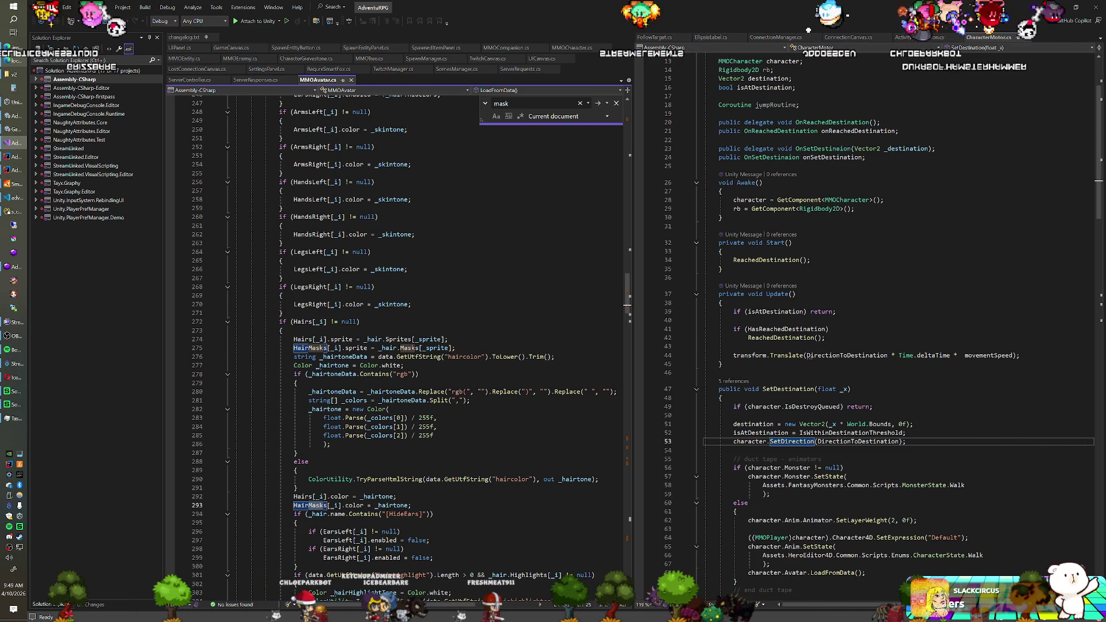
key("Return")
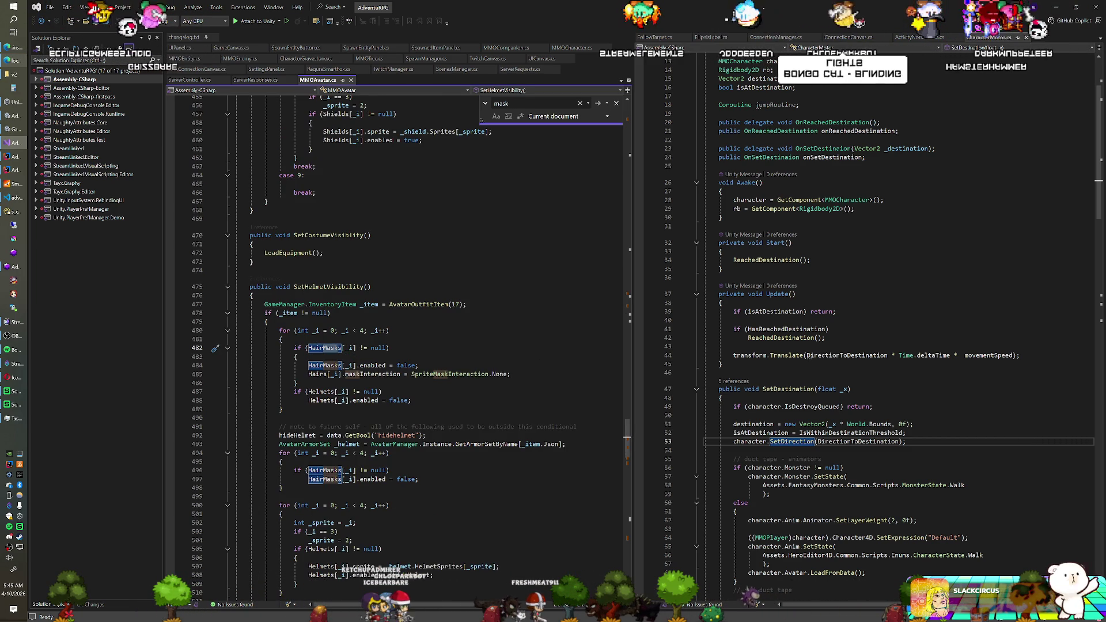
key("Return")
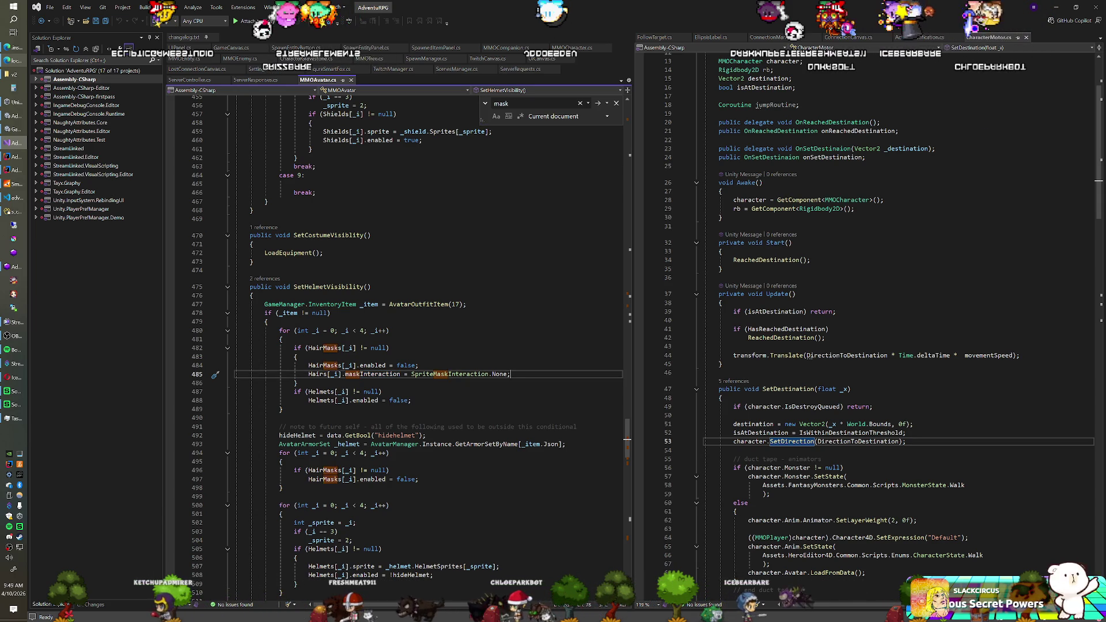
key("Return")
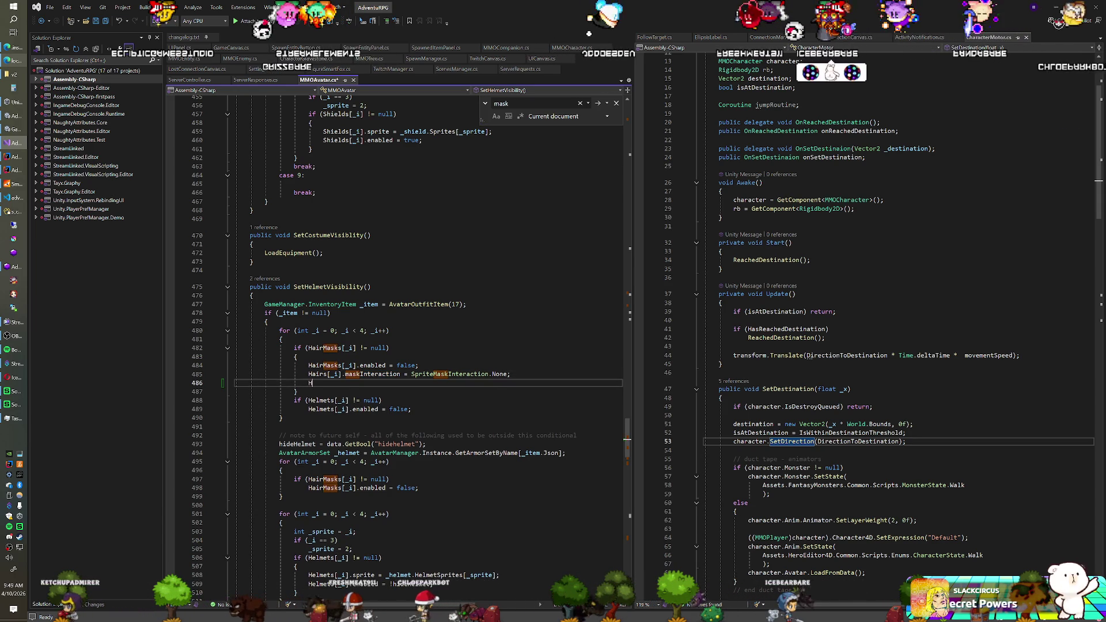
- Add HairHighlights[_i].maskInteraction = SpriteMaskInteraction.None; below the Hairs mask line
type("airHighlights[_")
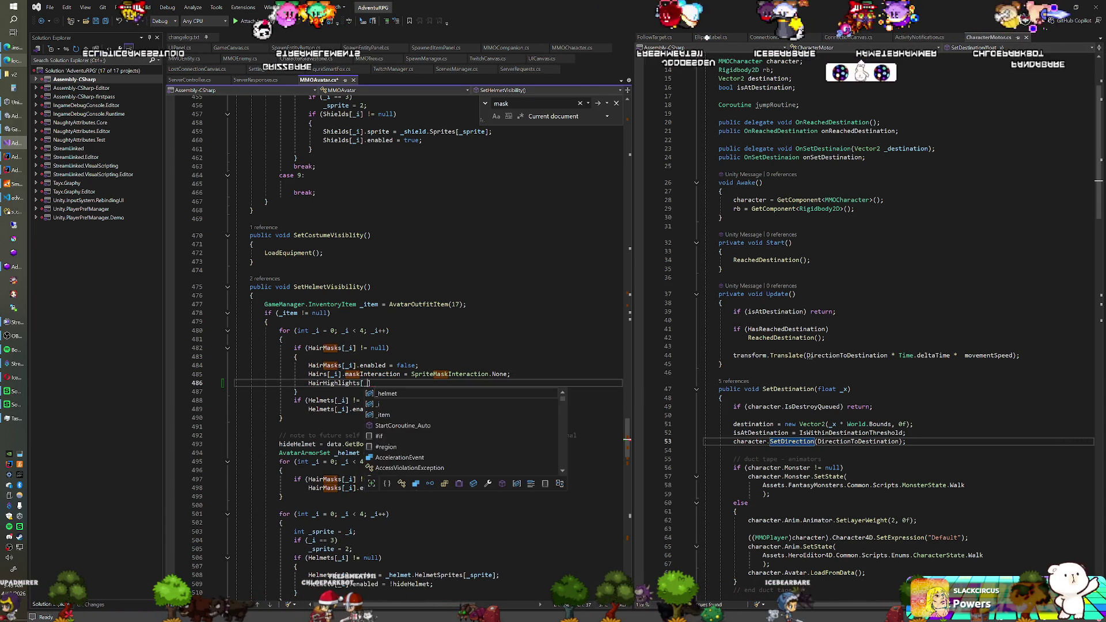
type("i].ma")
key("Tab")
type("= Sp")
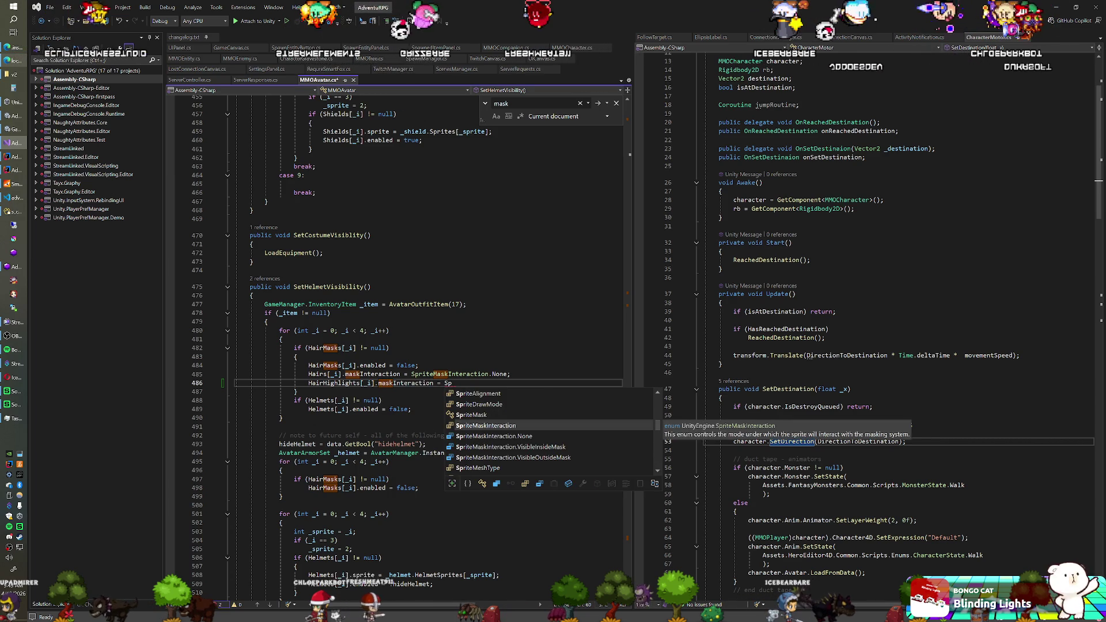
key("Down")
key("Tab")
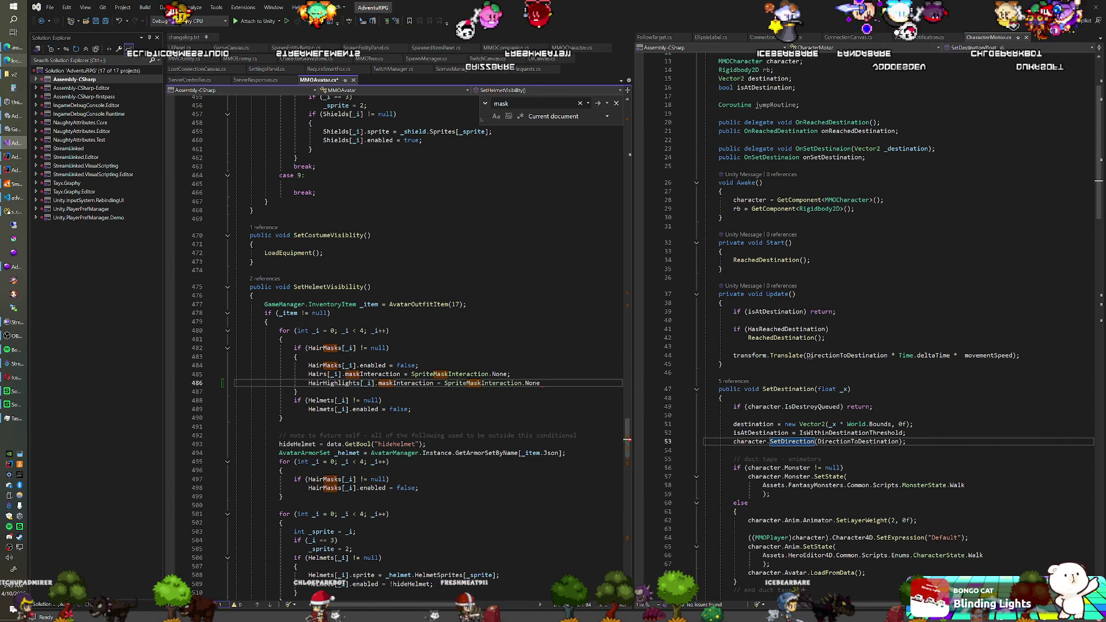
type(";")
key("Return")
- Type a second HairHighlights[_i].maskInteraction = SpriteMaskInteraction.None; statement on the next line
type("HairHighl")
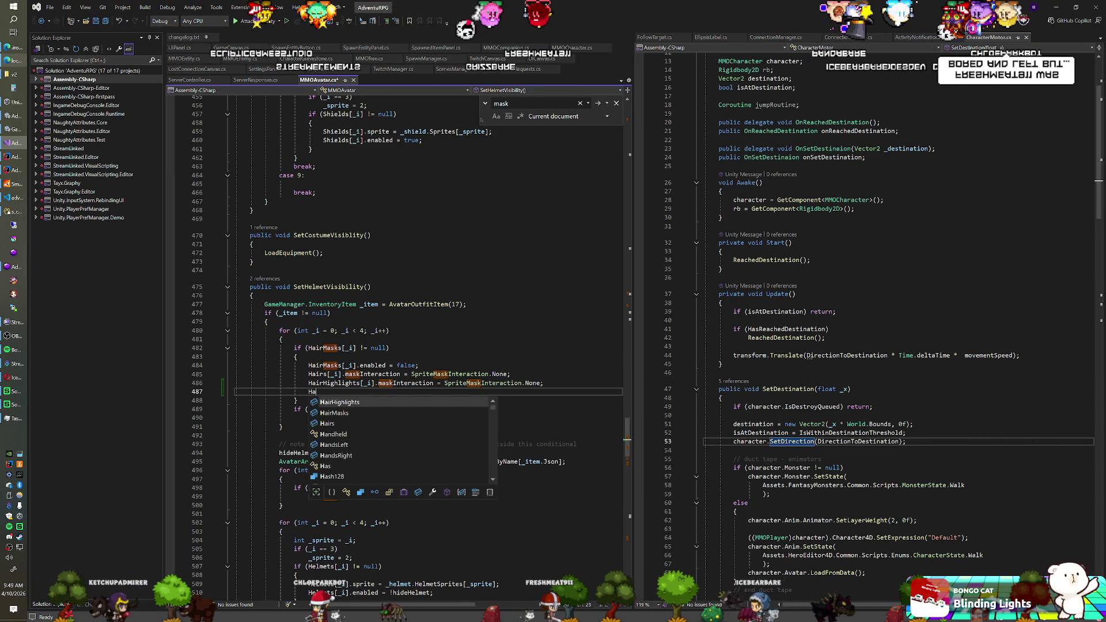
type("ight")
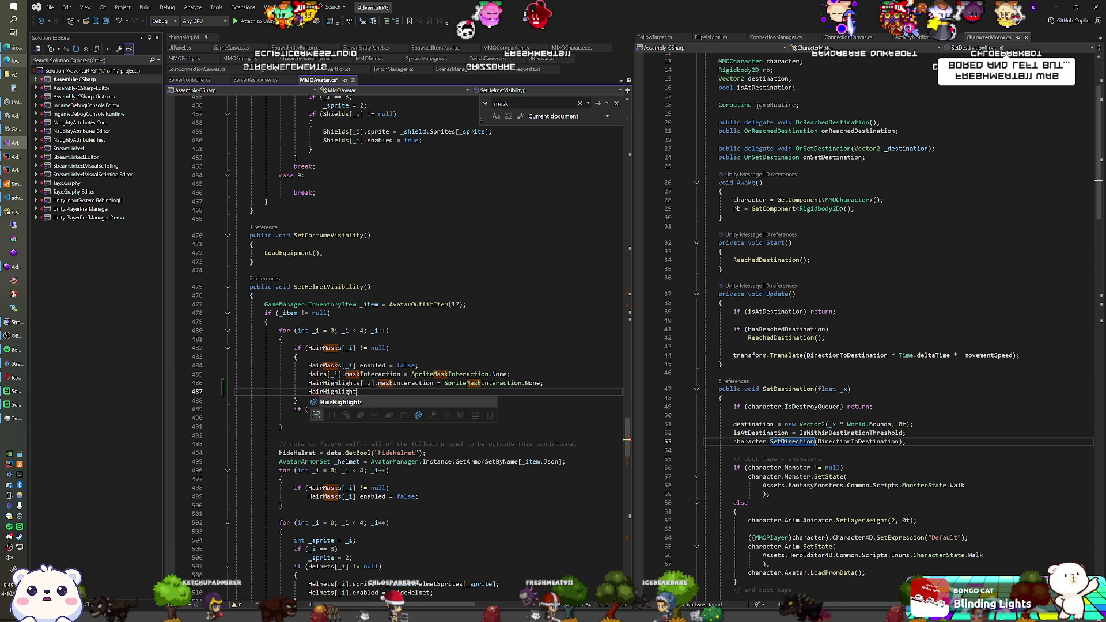
type("s[_i].")
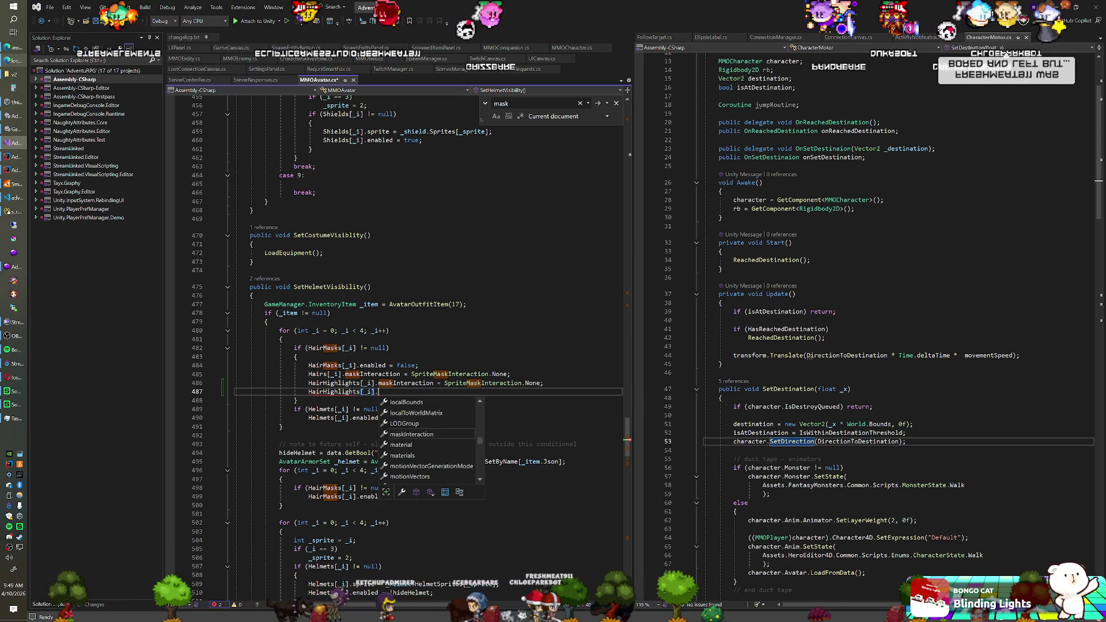
type("maskInteraction")
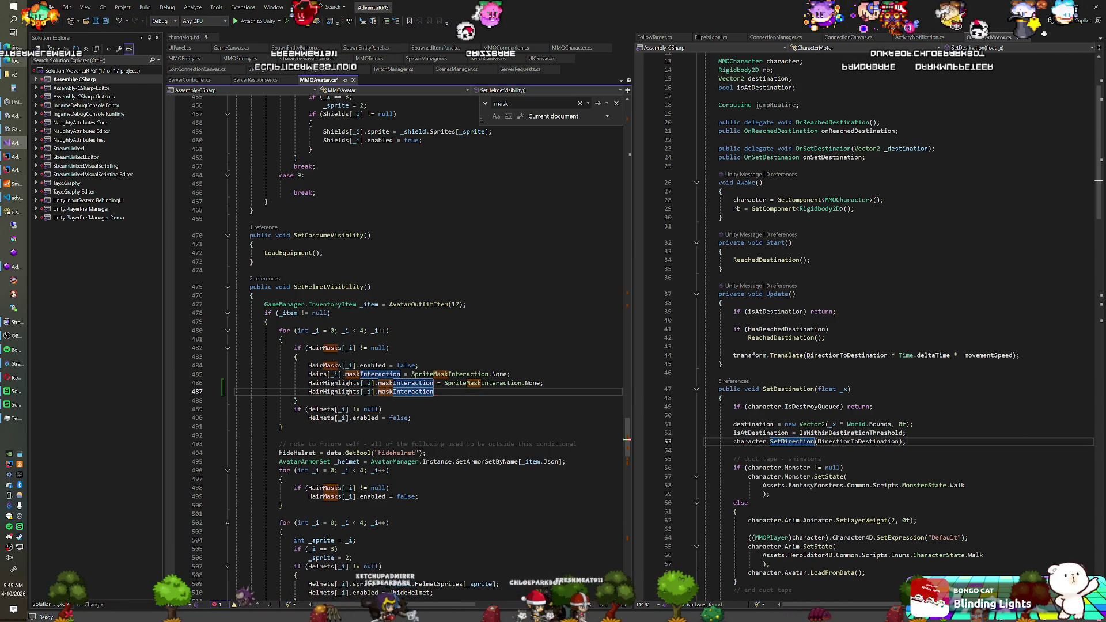
type(" = Spri")
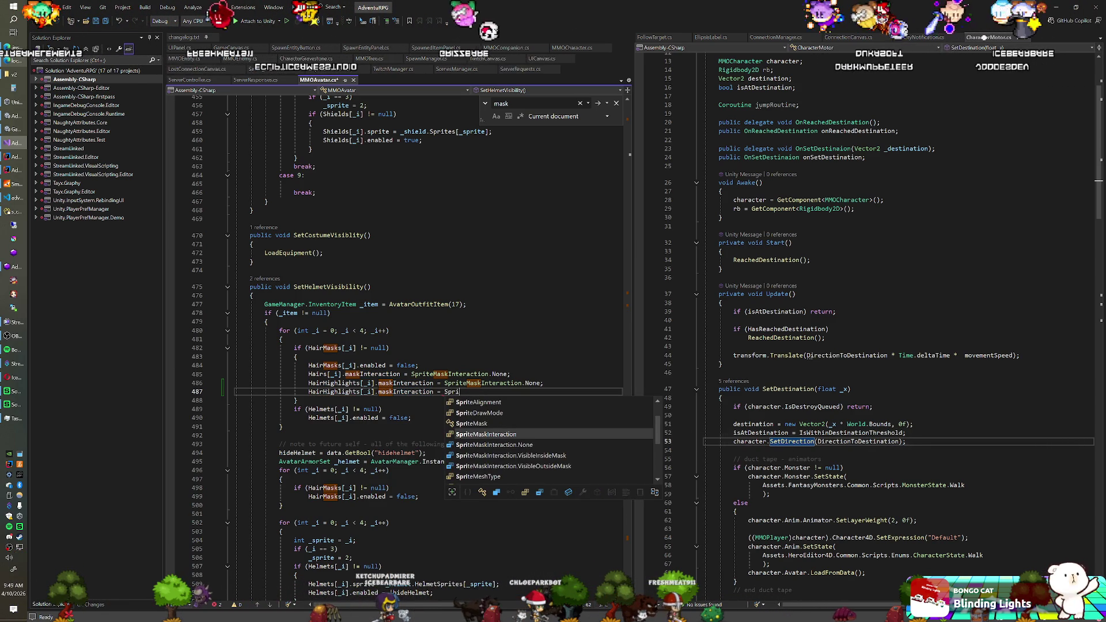
key("Down")
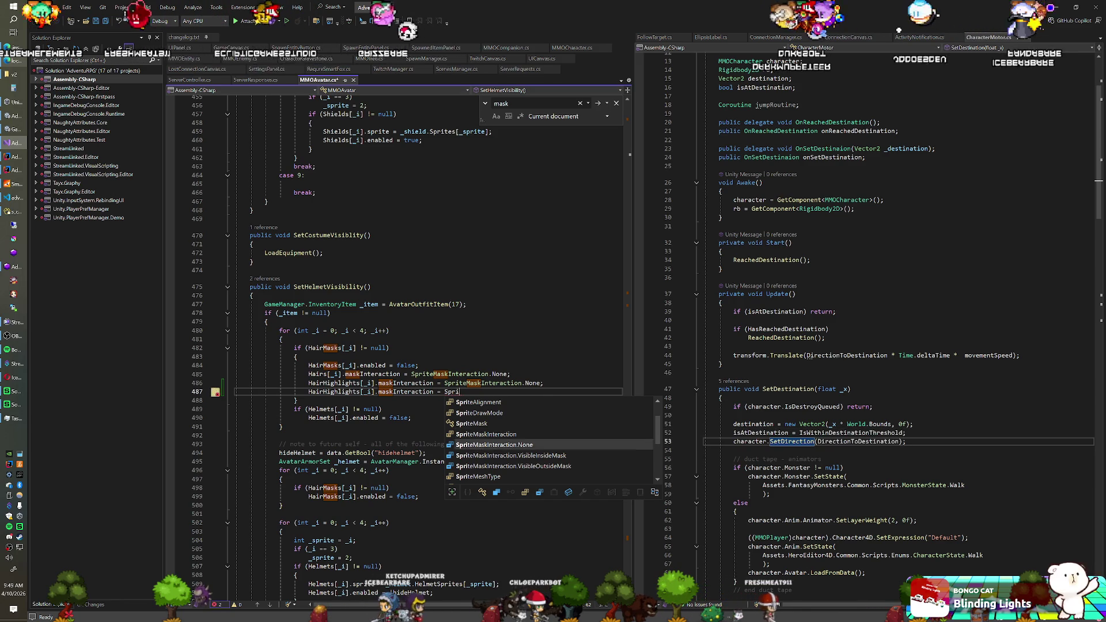
key("Tab")
type(";")
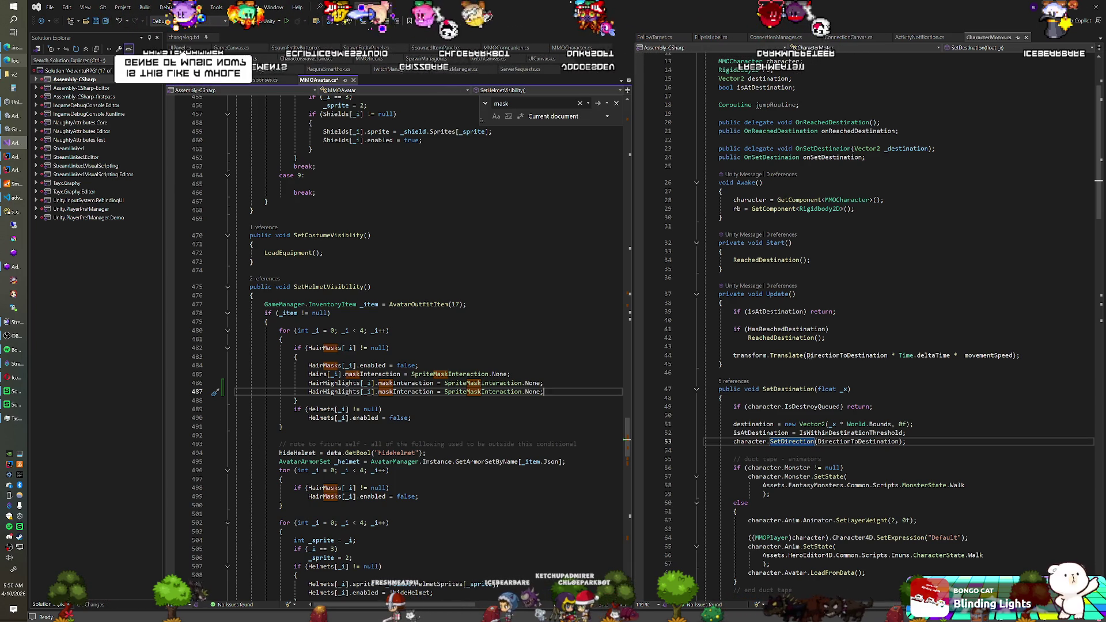
scroll(426, 346, "down", 6)
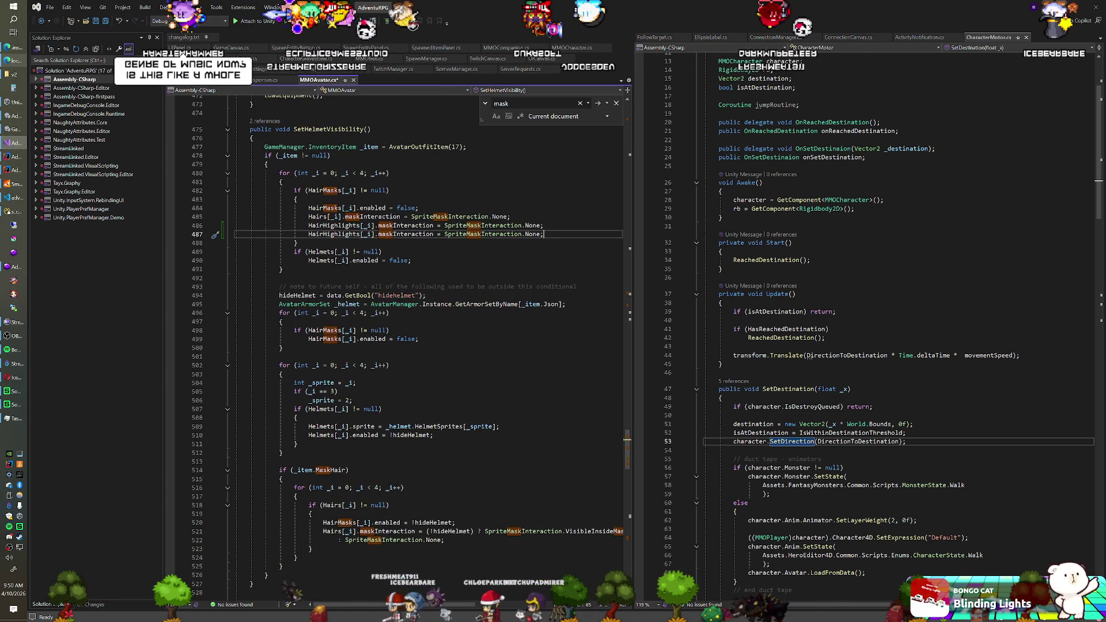
- Add HairHighlights[_i].maskInteraction = Hairs[_i].maskInteraction; after the Hairs statement near line 522
scroll(427, 346, "down", 4)
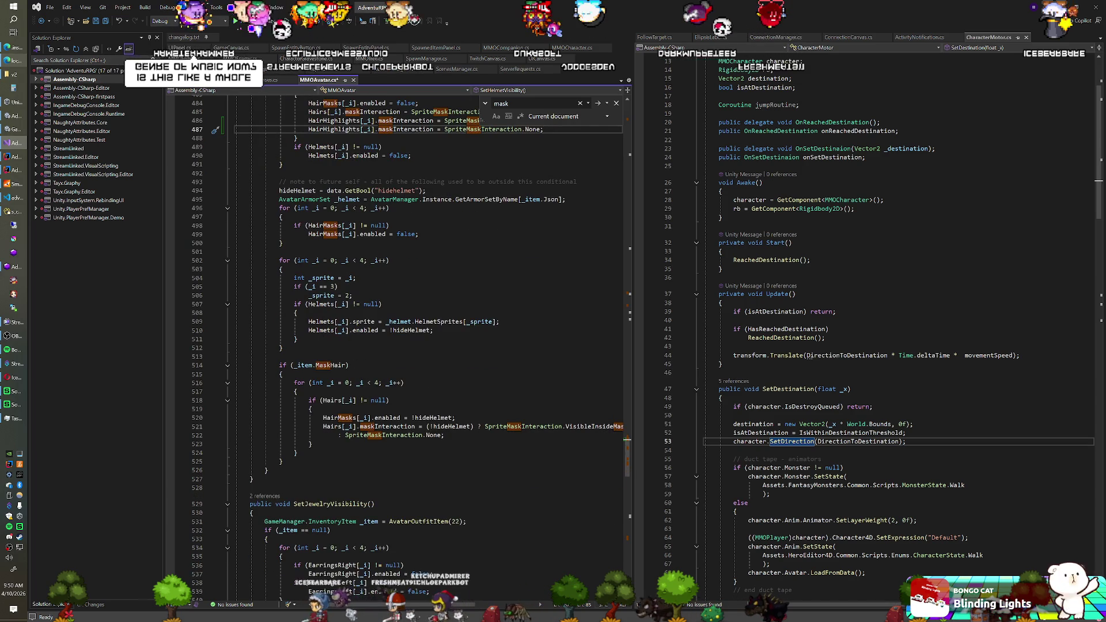
left_click_drag(444, 436, 324, 427)
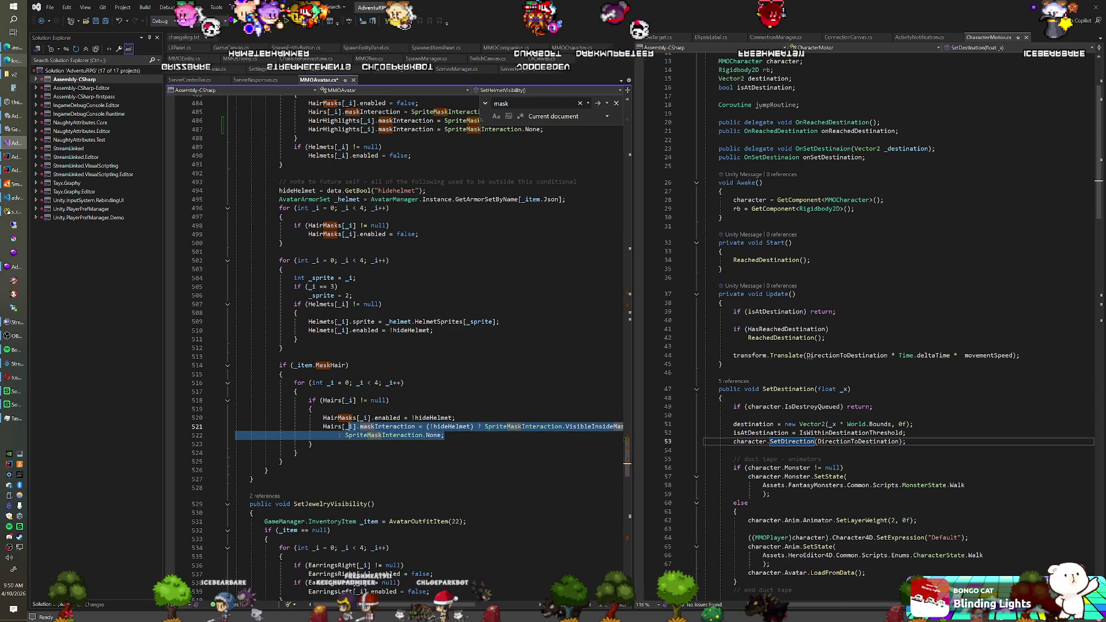
key("ctrl+c")
key("End")
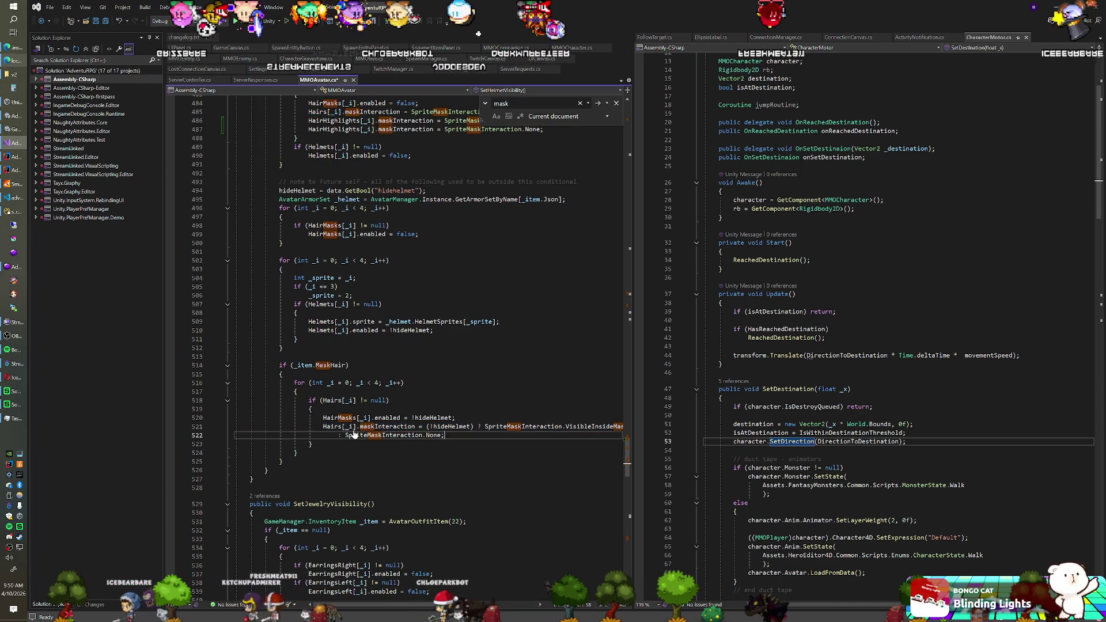
key("ctrl+v")
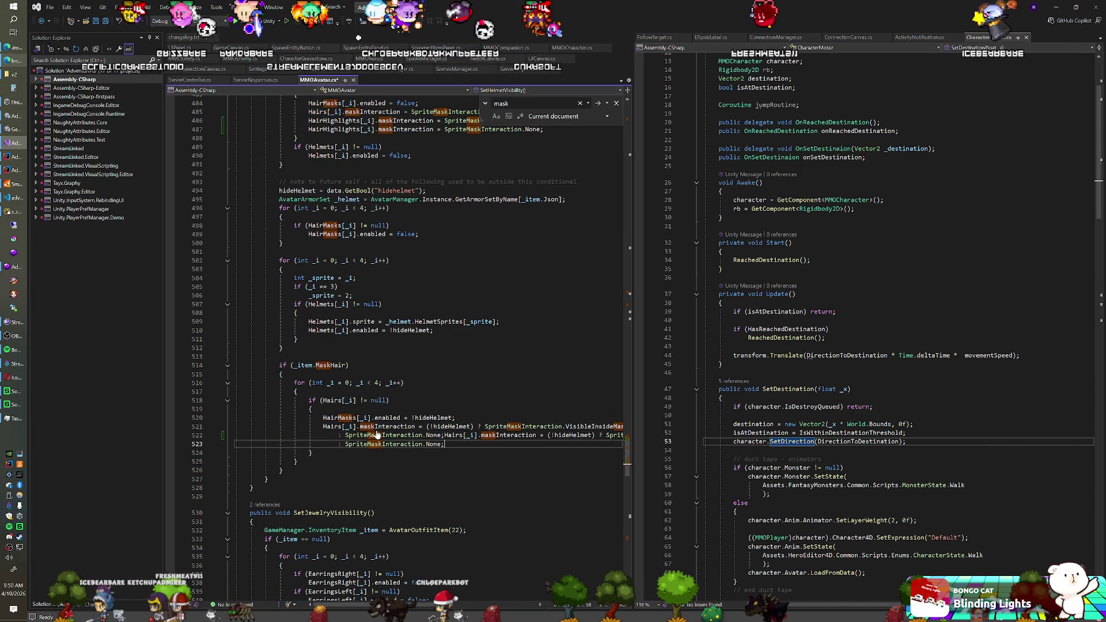
key("ctrl+z")
key("Return")
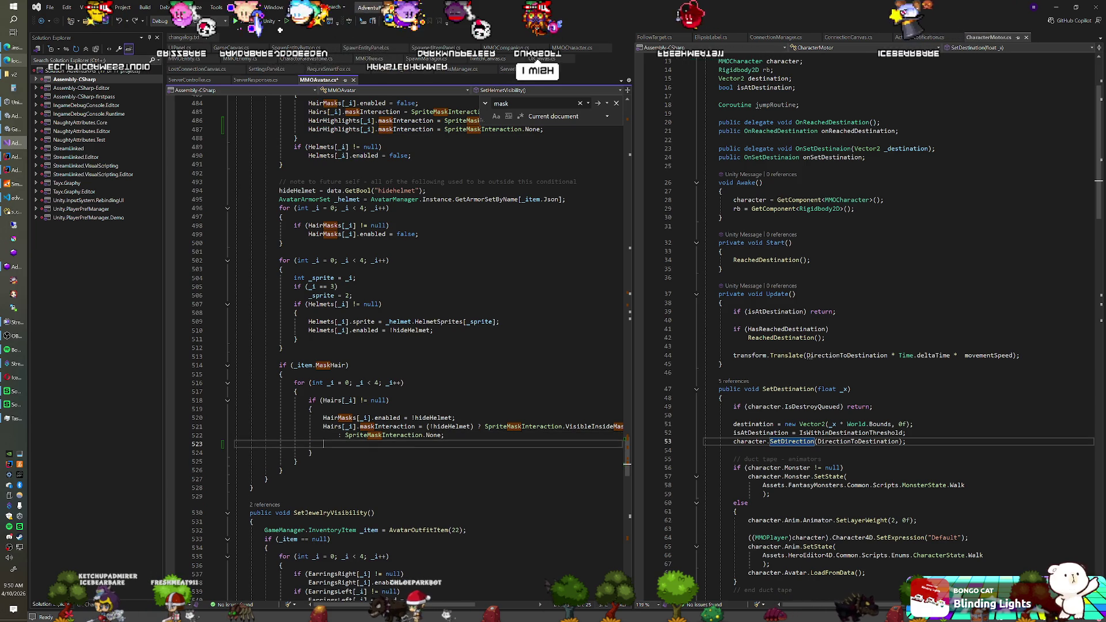
type("HairHighlights")
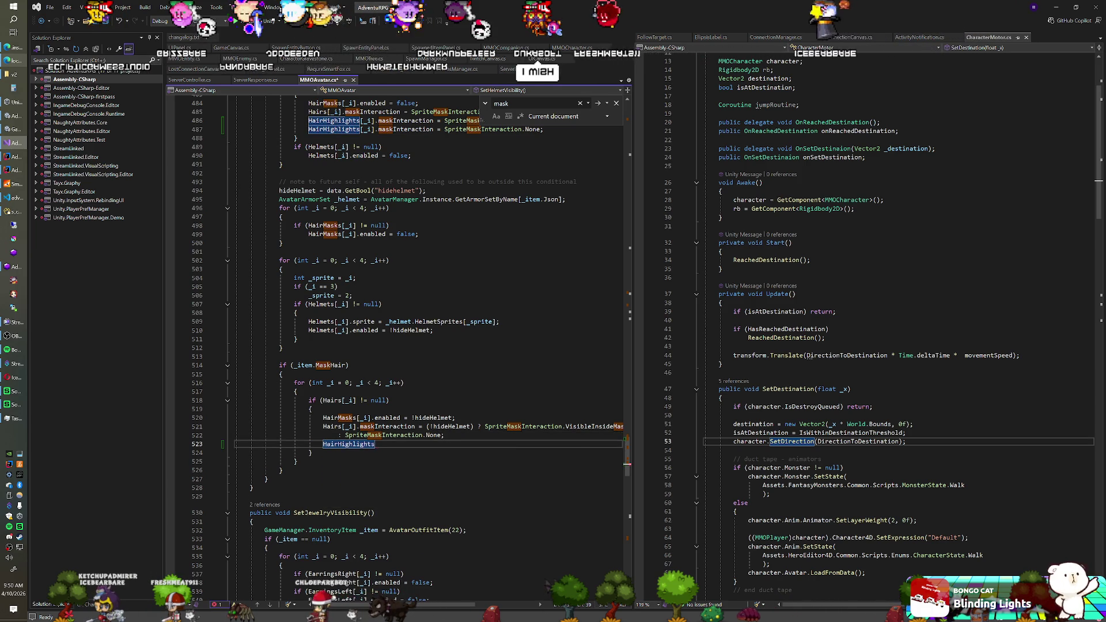
type("[_i].")
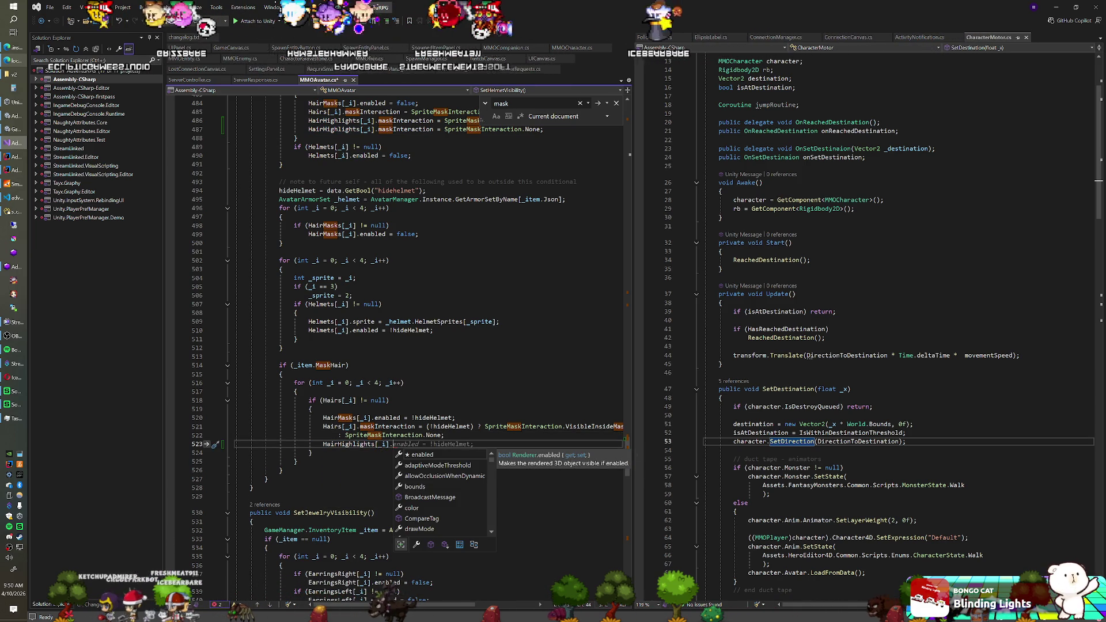
type("maskInteraction = Hairs[_i].maskInteraction;")
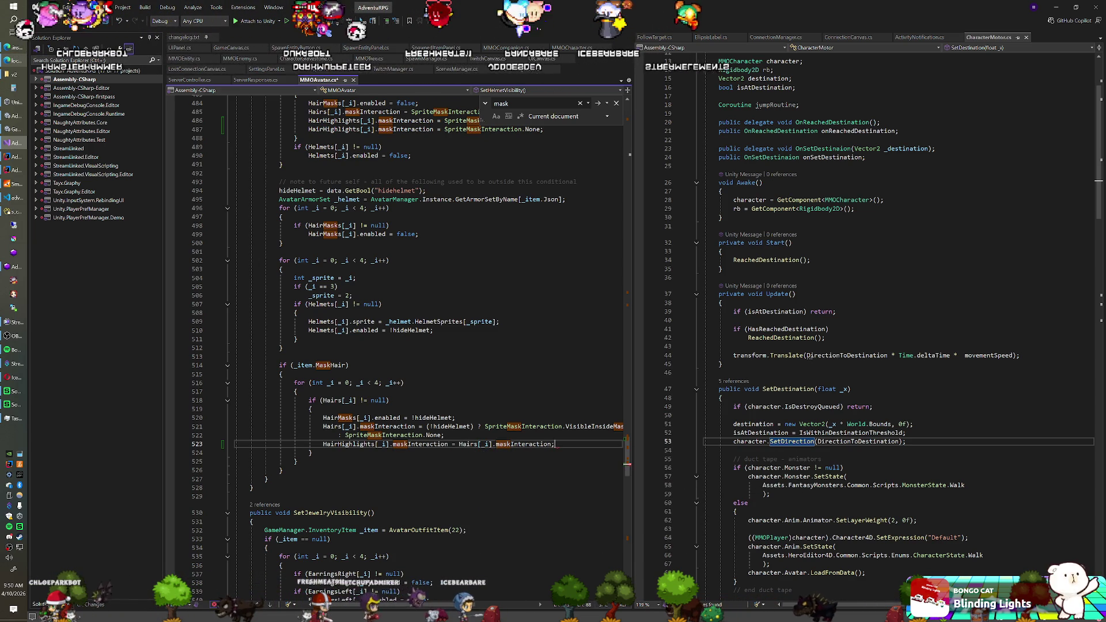
- Duplicate that line as a HairOverlays version copying Hairs[_i].maskInteraction
key("ctrl+d")
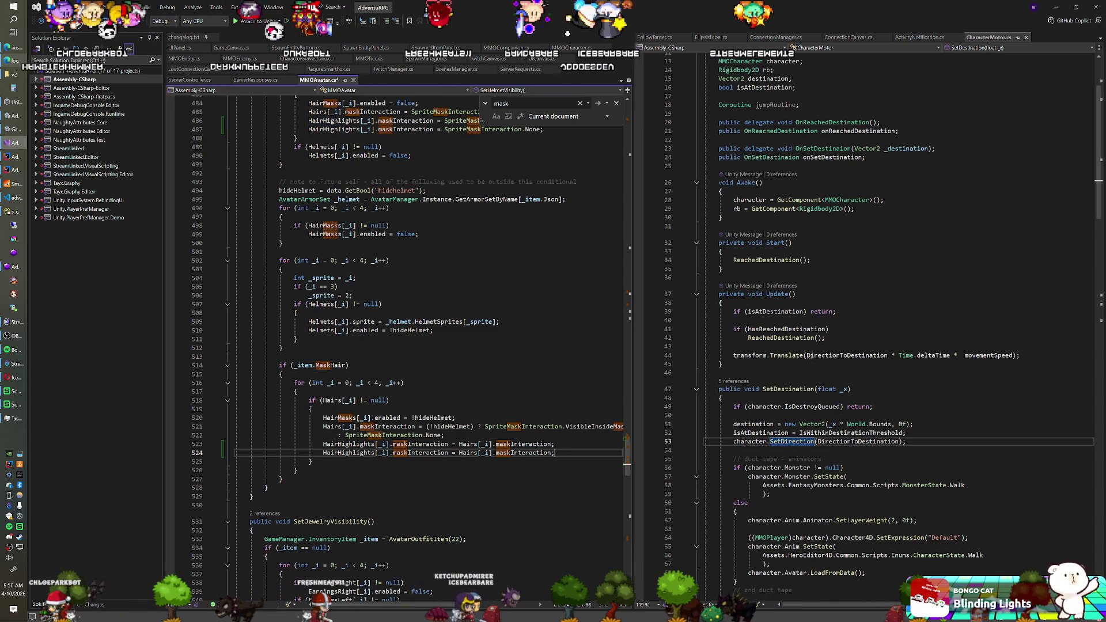
key("Left")
left_click(459, 453)
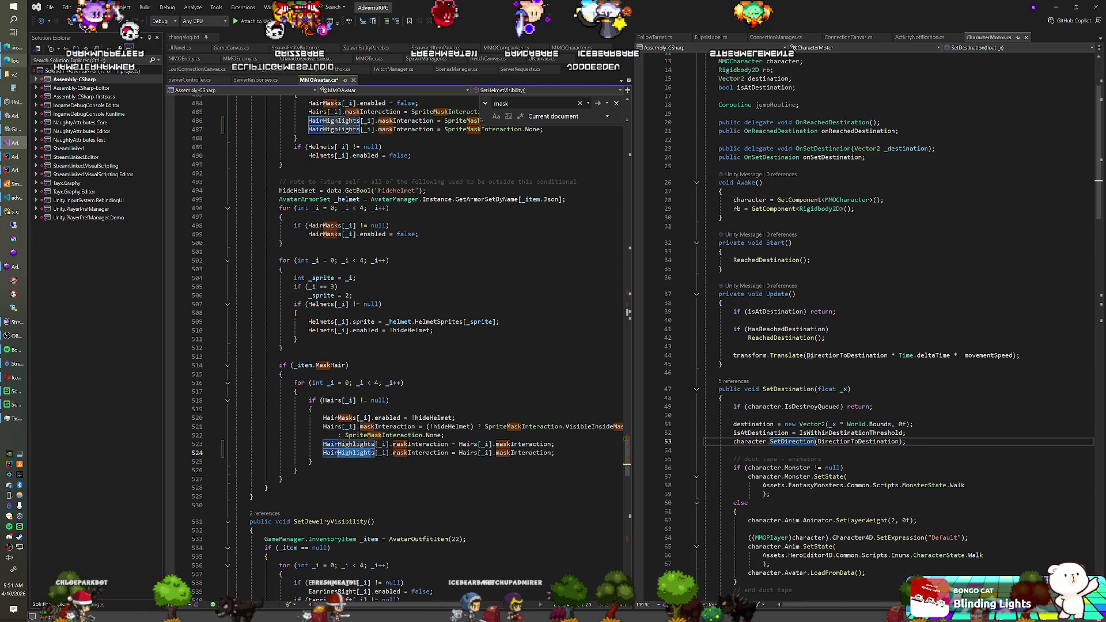
type("HairOverlay")
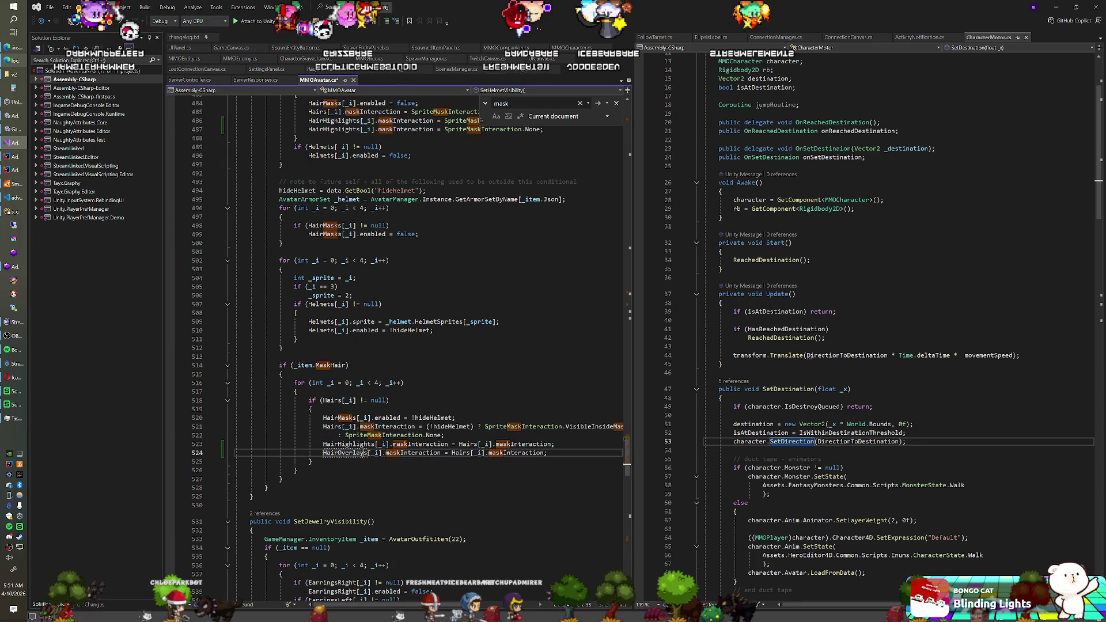
- Rename HairHighlights on line 487 to HairOverlays
left_click(349, 129)
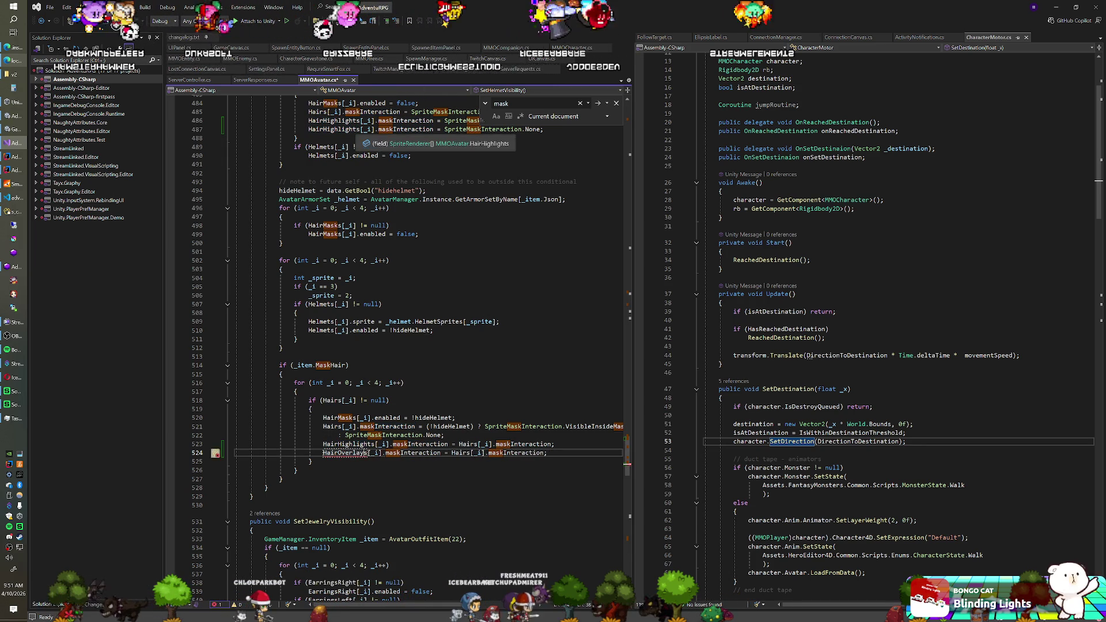
double_click(334, 129)
type("HairO")
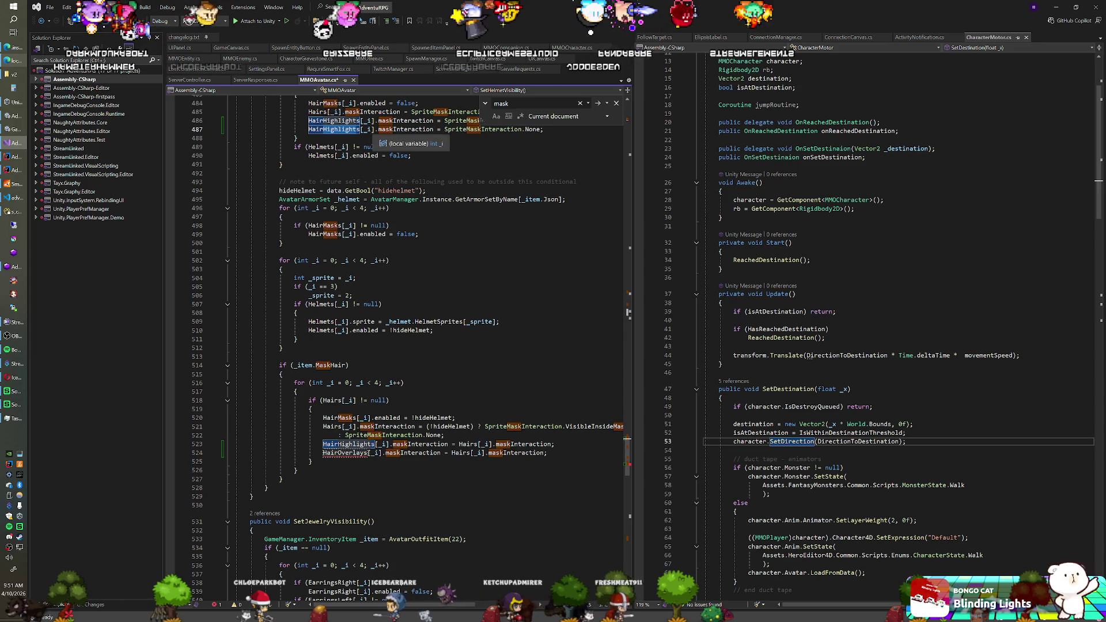
key("Tab")
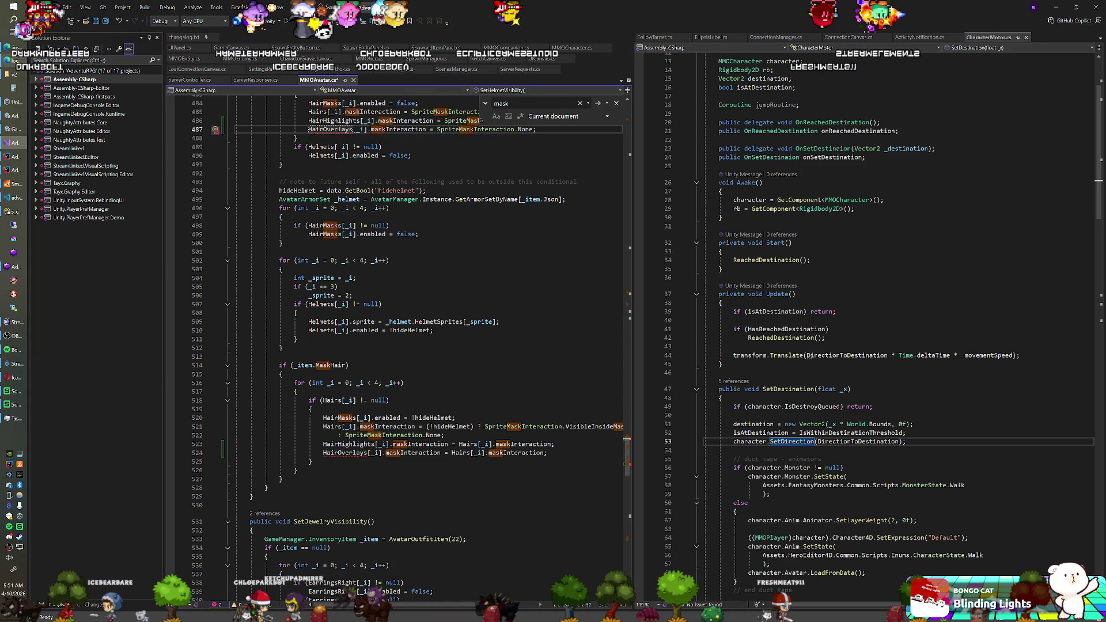
left_click_drag(629, 450, 624, 125)
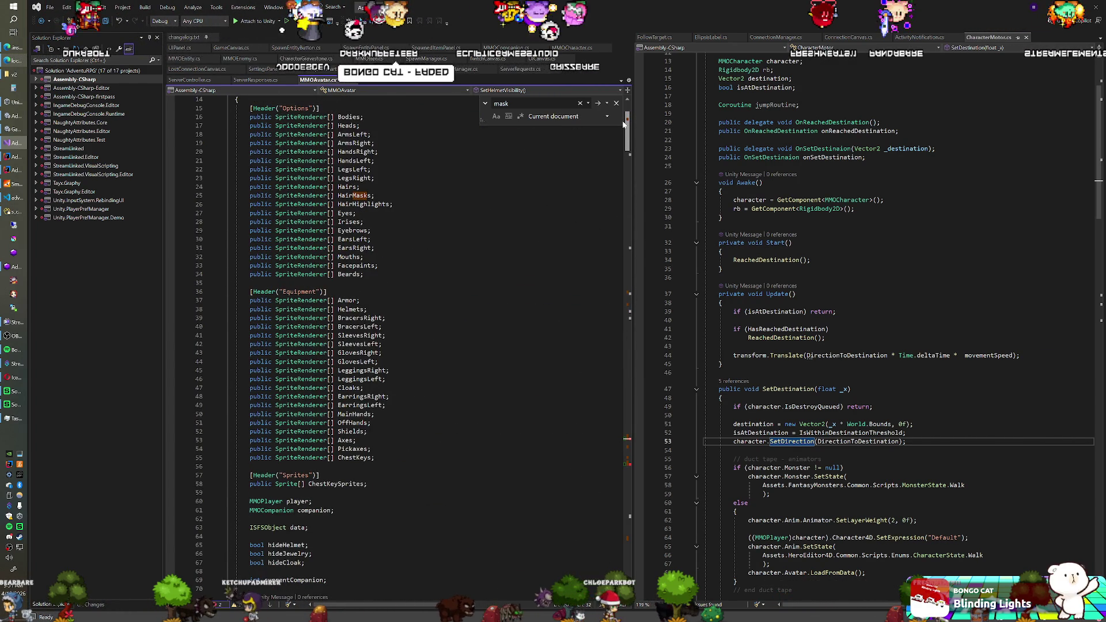
- Declare a HairOverlays array by copying the HairHighlights declaration on line 26
left_click_drag(249, 204, 393, 204)
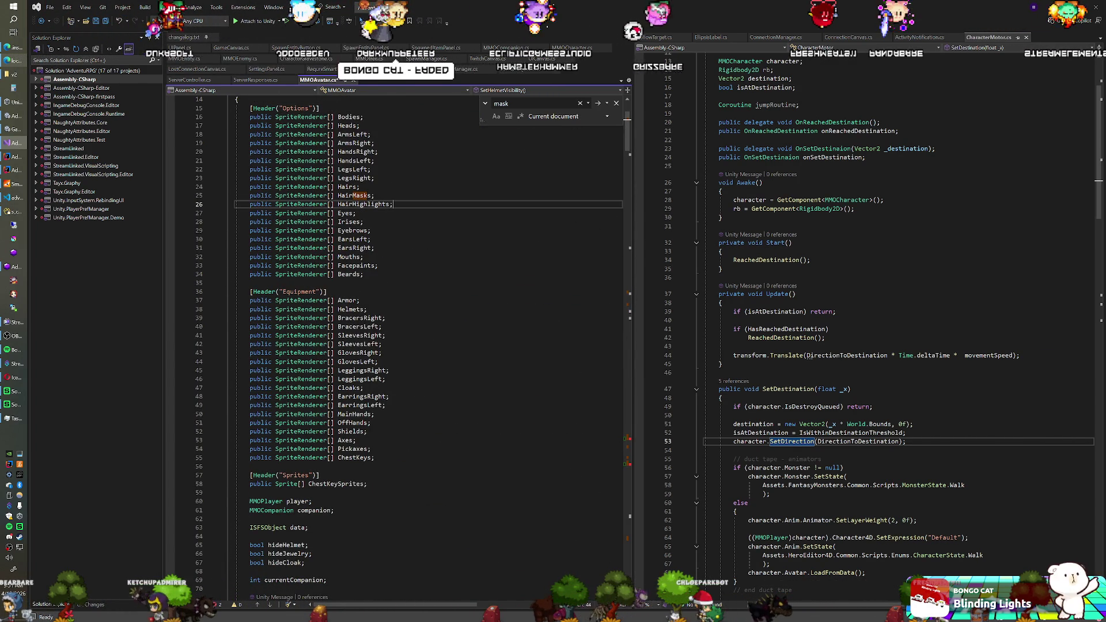
key("ctrl+c")
key("End")
key("Return")
key("ctrl+v")
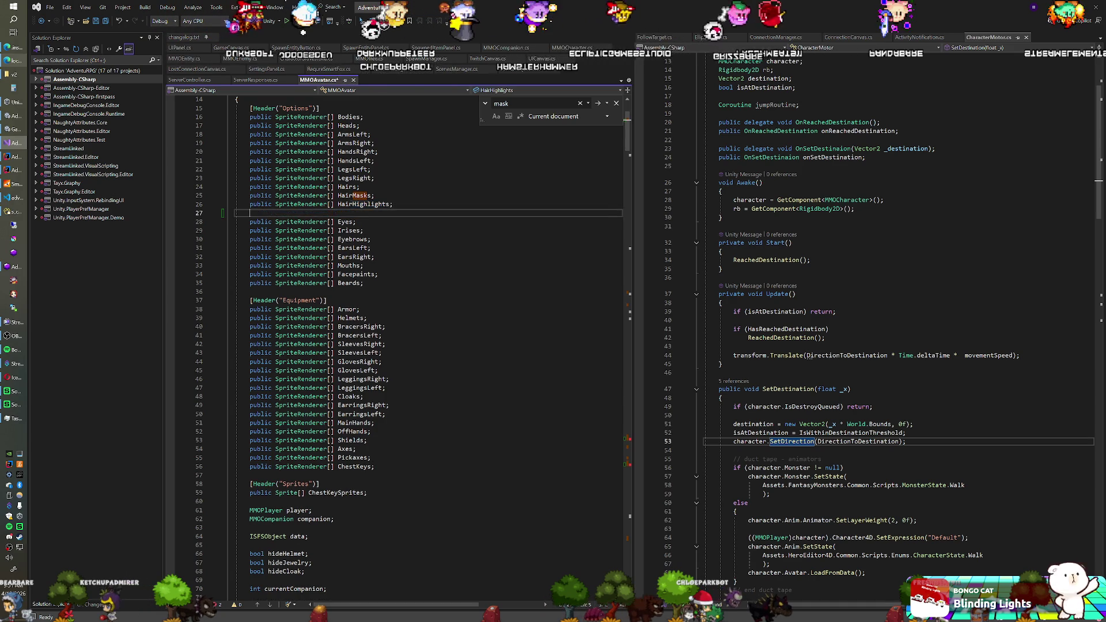
double_click(363, 213)
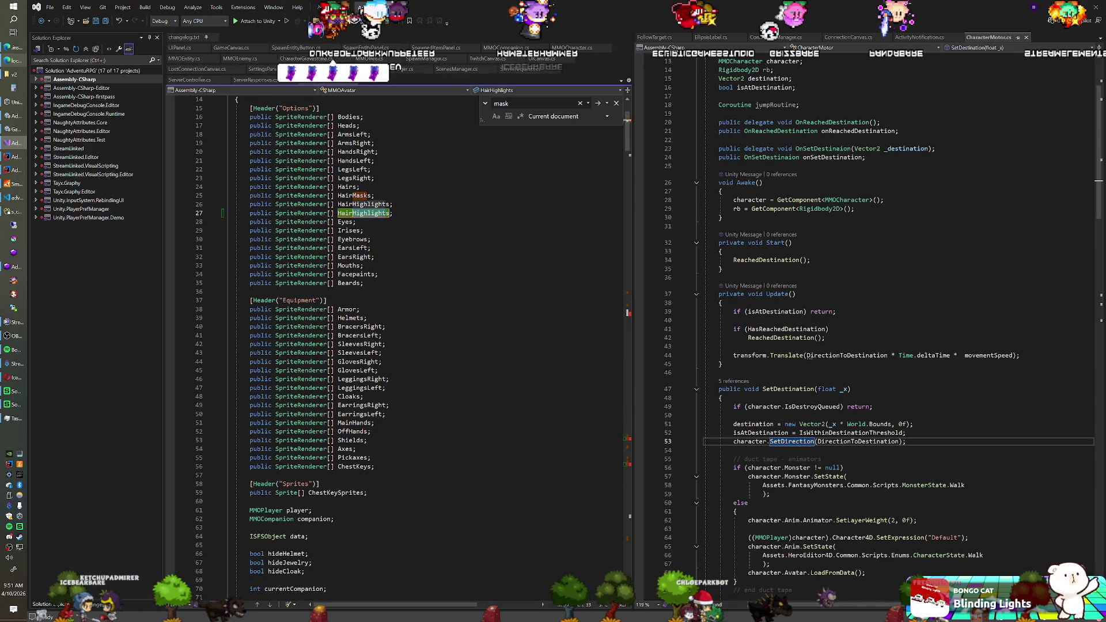
type("HairOverslays")
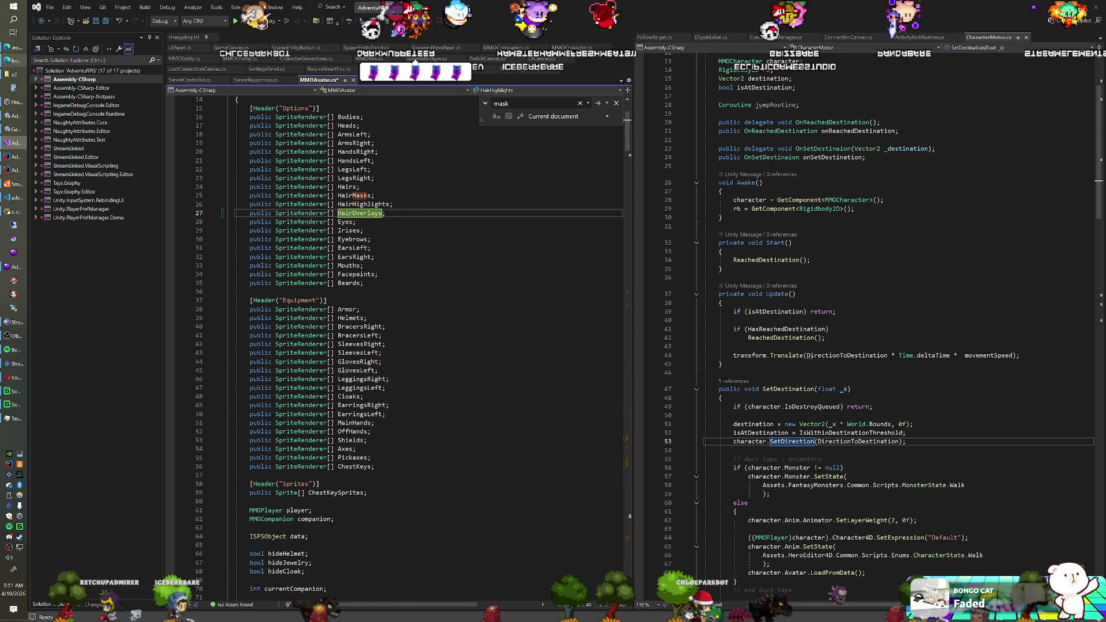
- Search MMOAvatar.cs for 'maskInteraction'
scroll(398, 345, "down", 12)
scroll(397, 345, "down", 6)
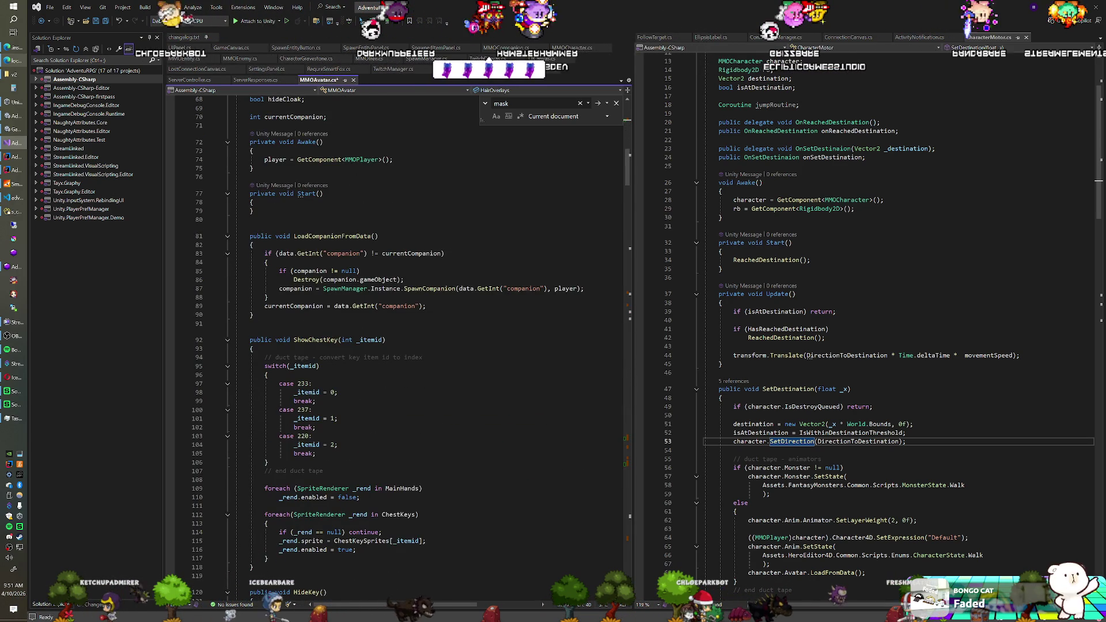
scroll(398, 346, "down", 20)
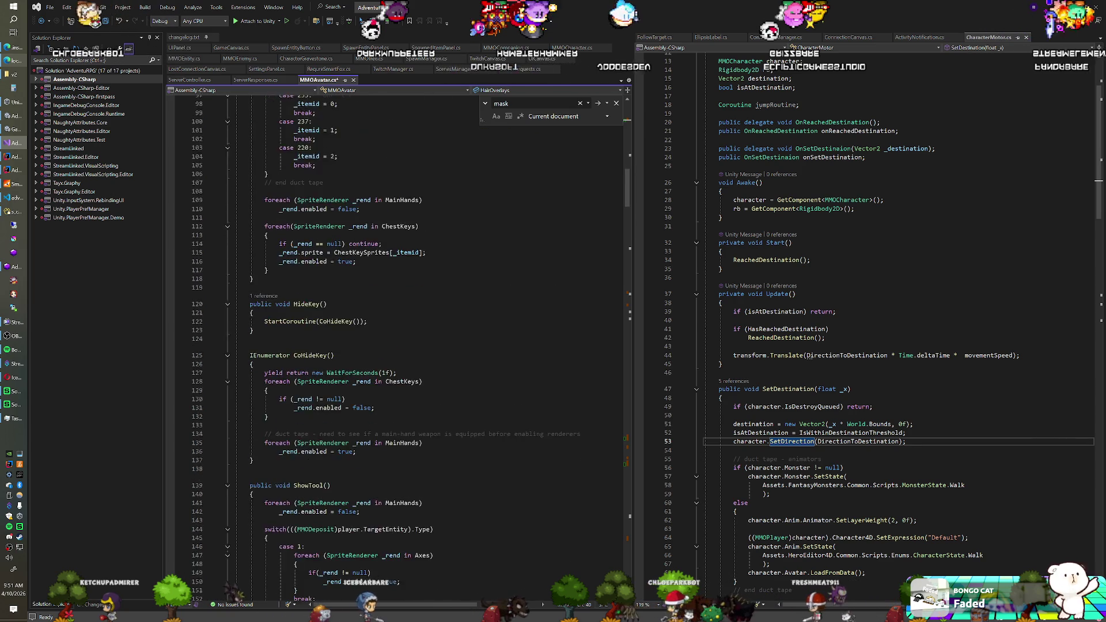
scroll(398, 346, "down", 20)
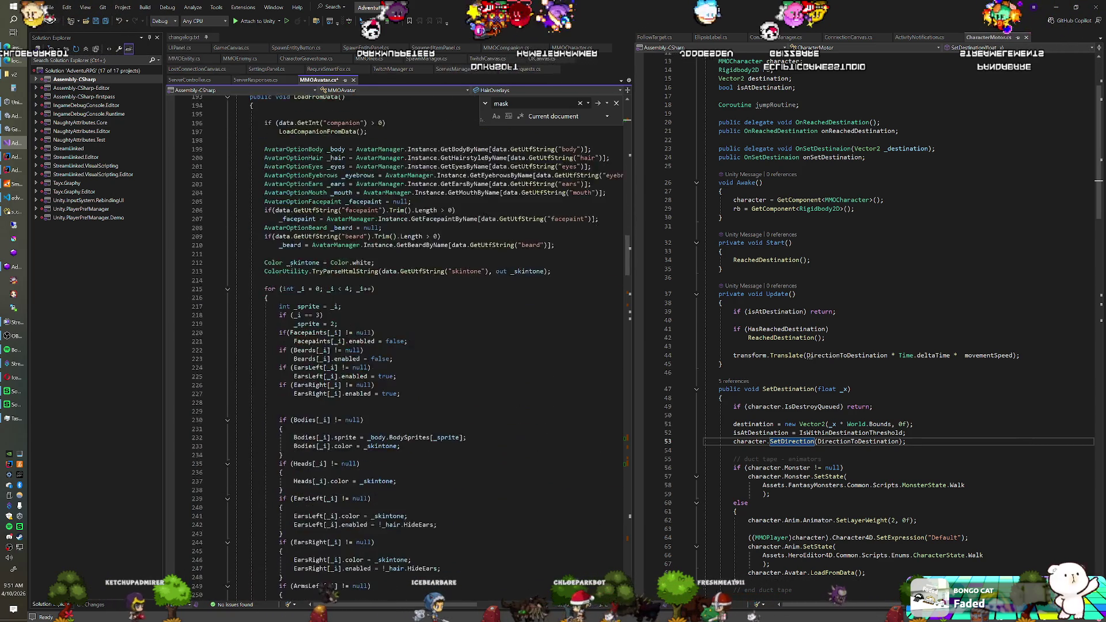
scroll(397, 346, "down", 7)
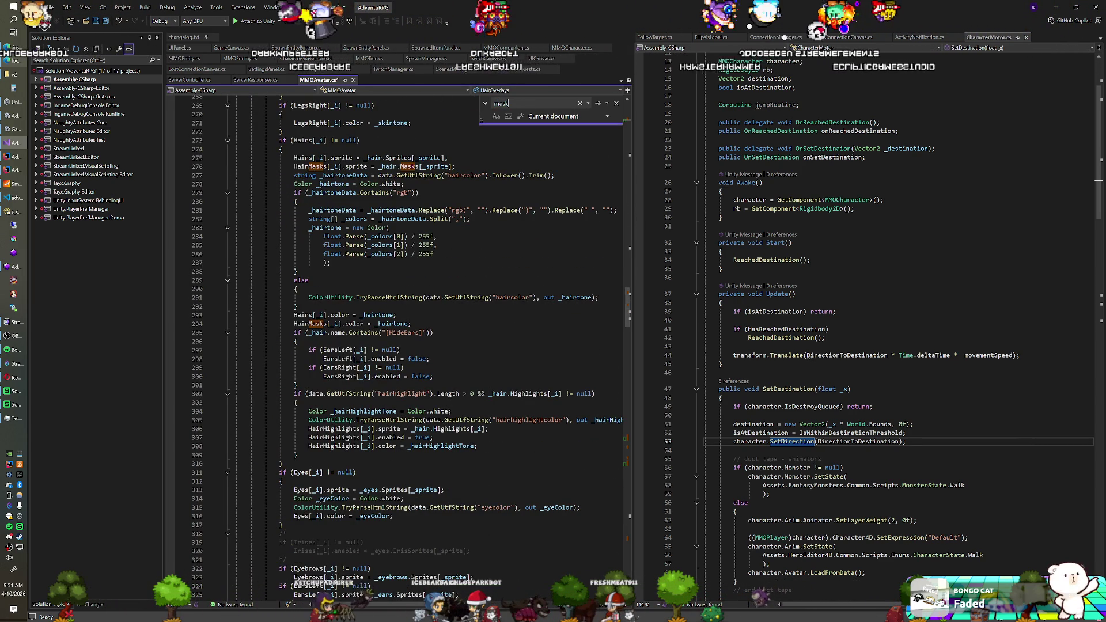
type("Interaction")
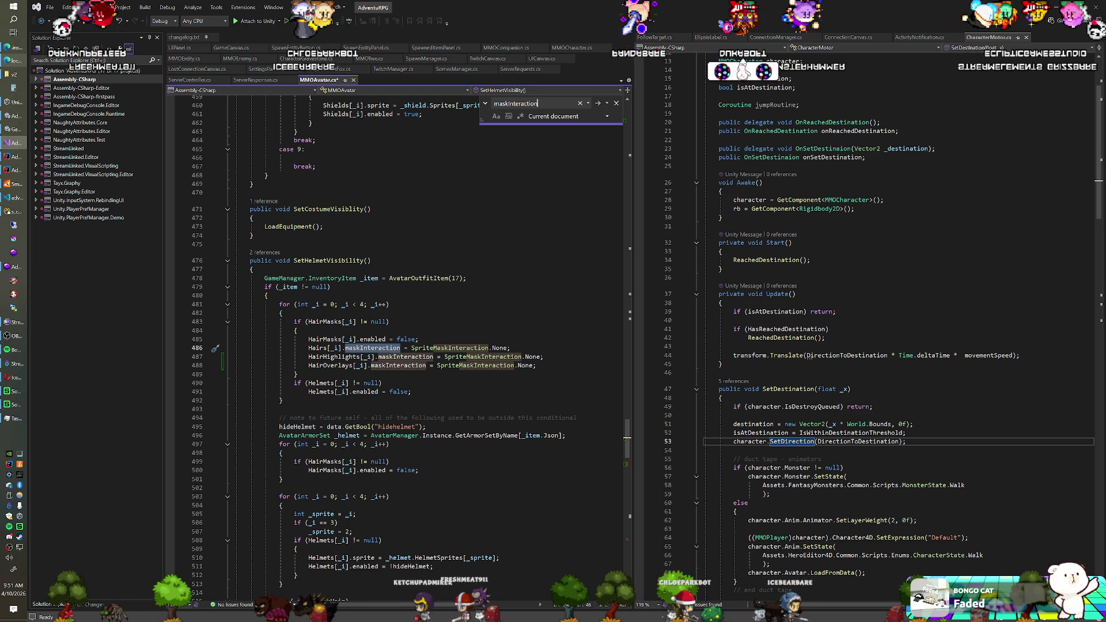
- Replace lines 487–488 with the HairHighlights and HairOverlays lines copying Hairs[_i].maskInteraction
scroll(398, 346, "down", 2)
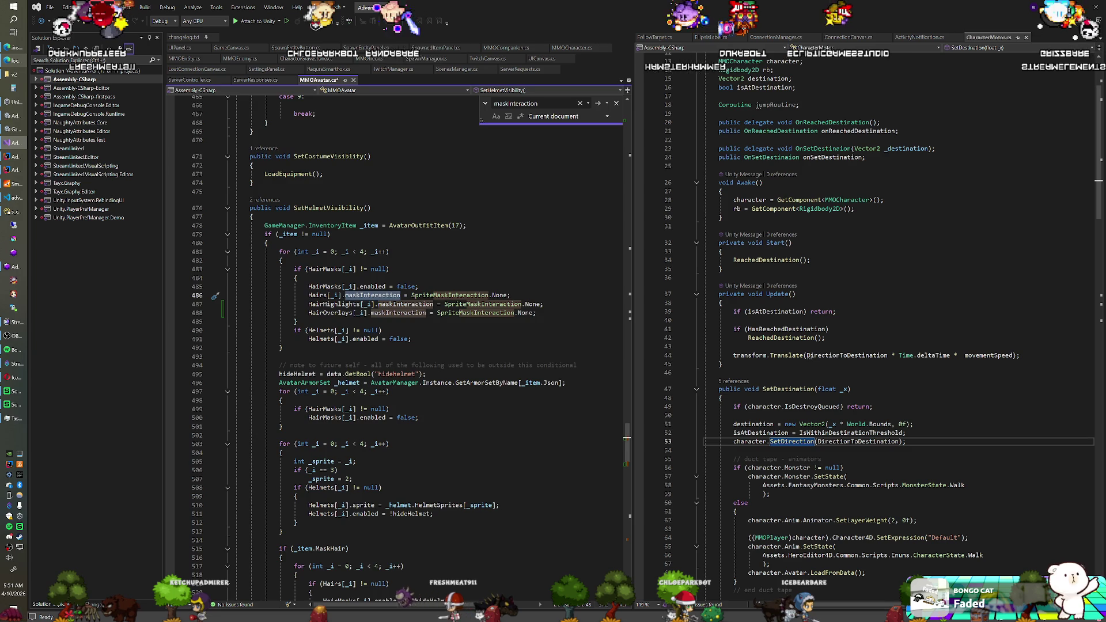
scroll(398, 346, "down", 7)
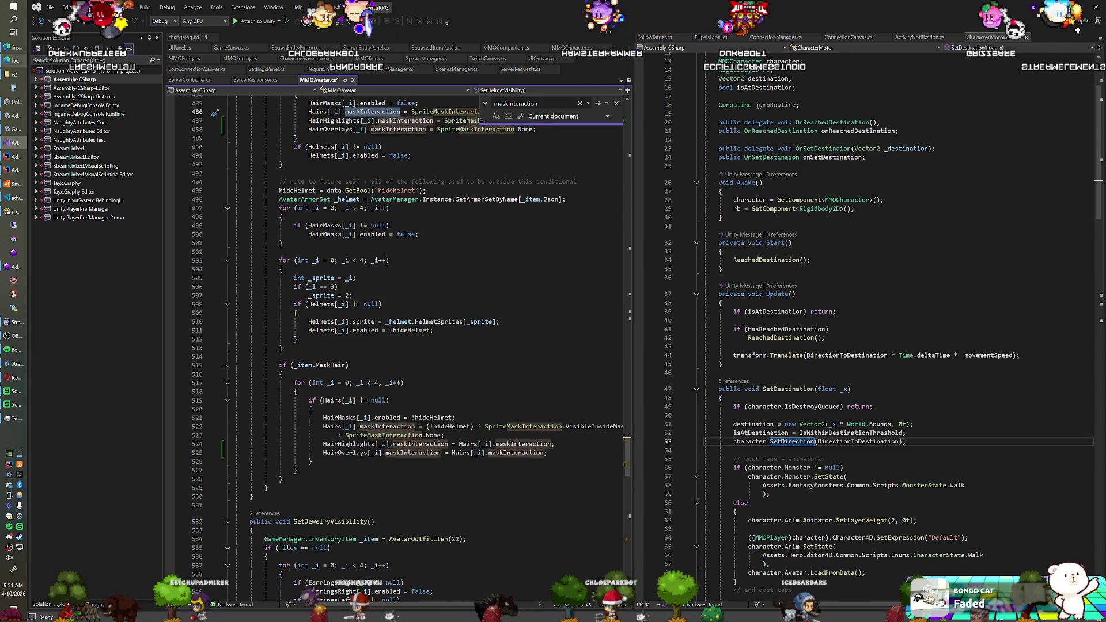
scroll(397, 346, "up", 4)
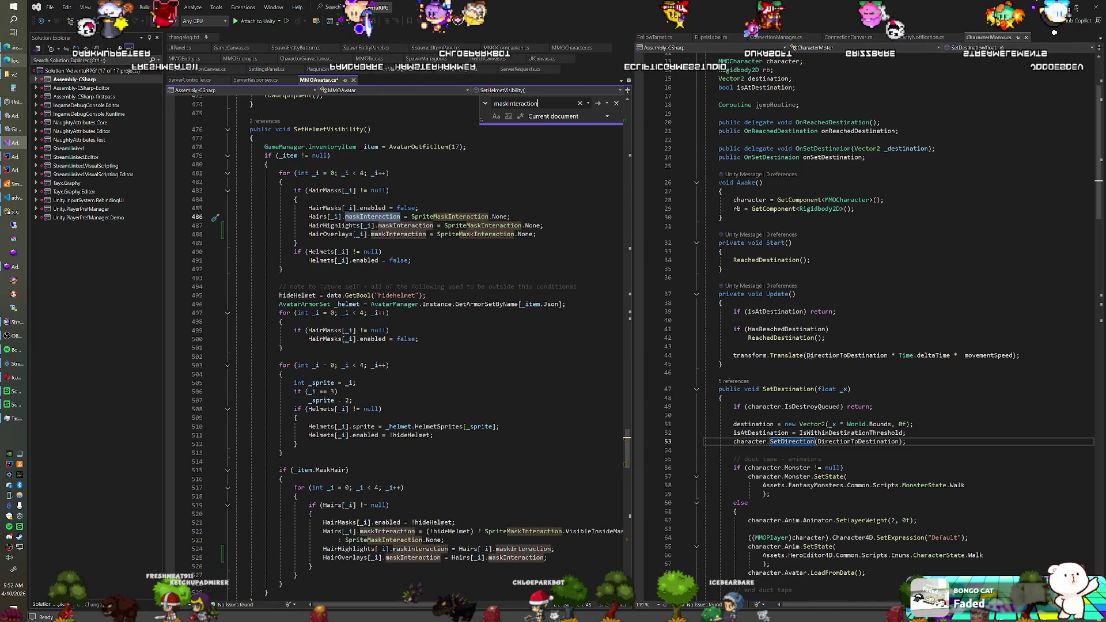
mouse_move(547, 558)
left_mouse_down()
mouse_move(556, 548)
mouse_move(445, 540)
left_mouse_up()
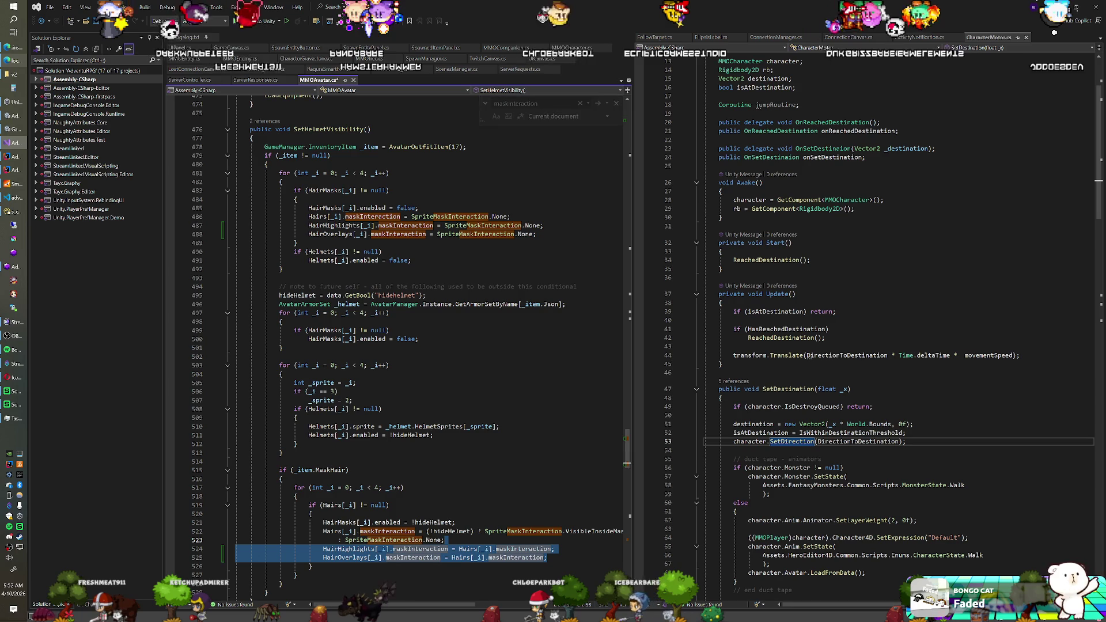
key("ctrl+c")
left_click_drag(542, 234, 236, 225)
key("ctrl+v")
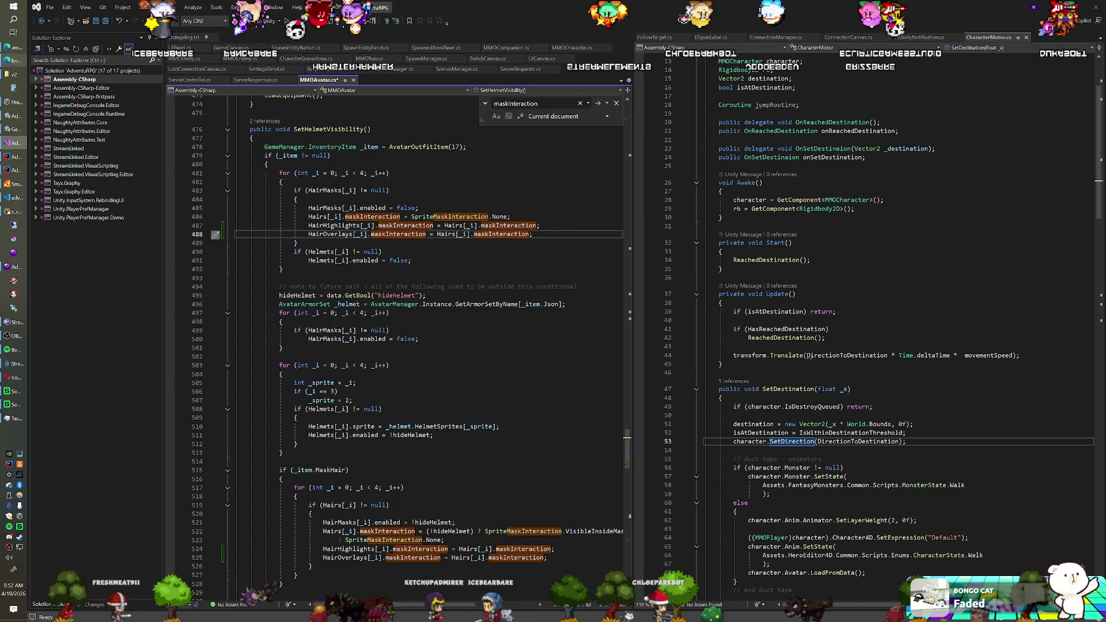
- Step through the maskInteraction matches to the reset loop at line 633
left_click(598, 104)
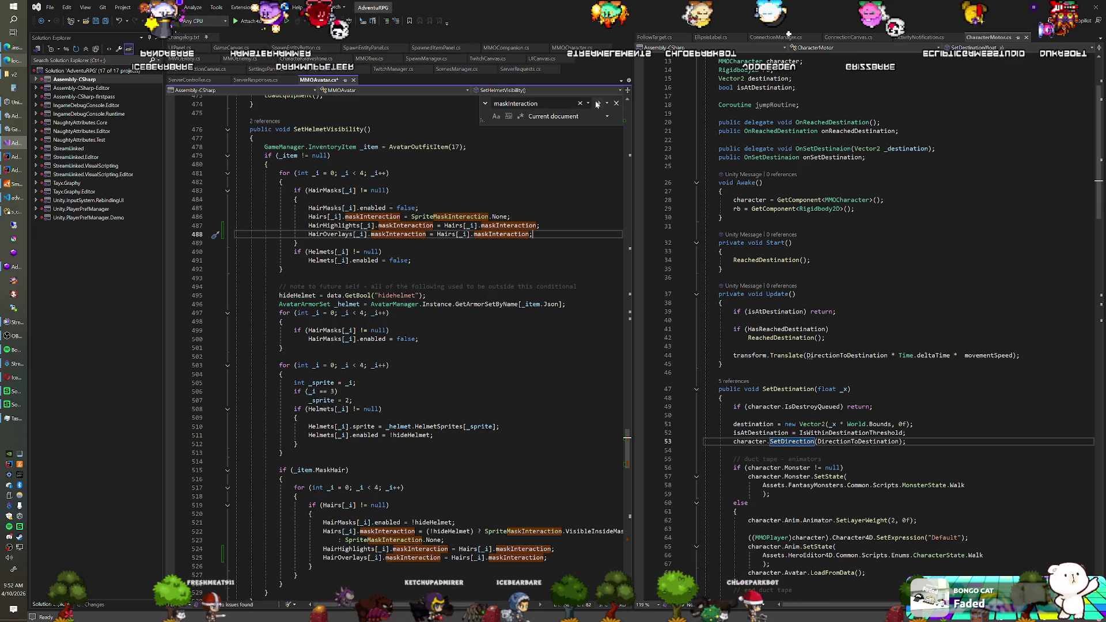
left_click(597, 104)
left_click(597, 104)
left_click(598, 104)
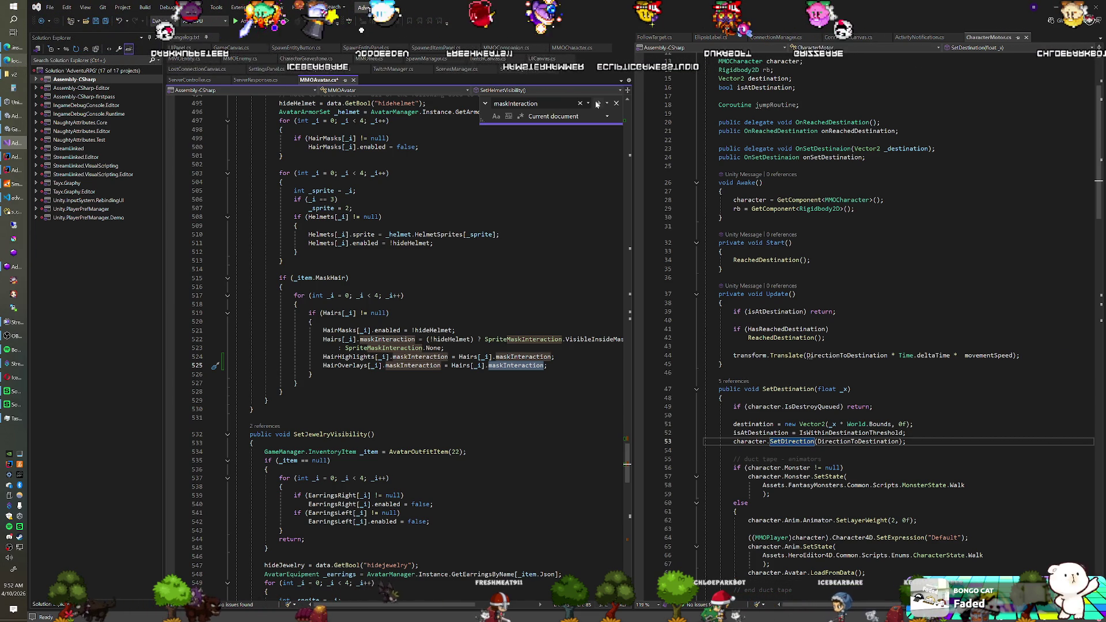
left_click(598, 104)
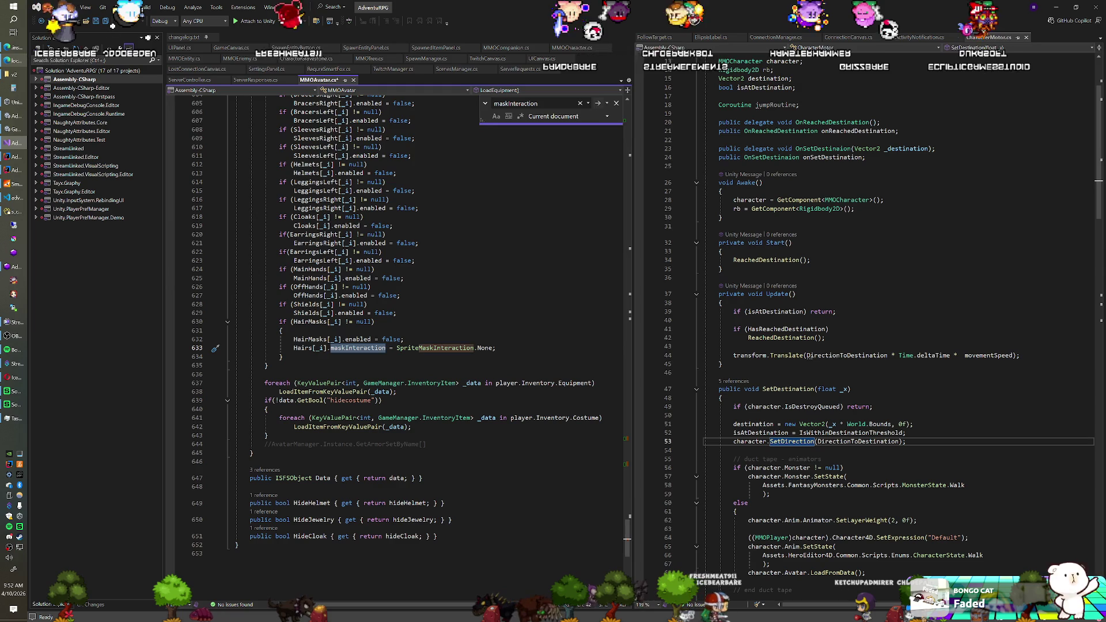
- Paste the HairHighlights and HairOverlays mask lines below line 633 and check remaining maskInteraction matches
left_click(496, 348)
key("ctrl+v")
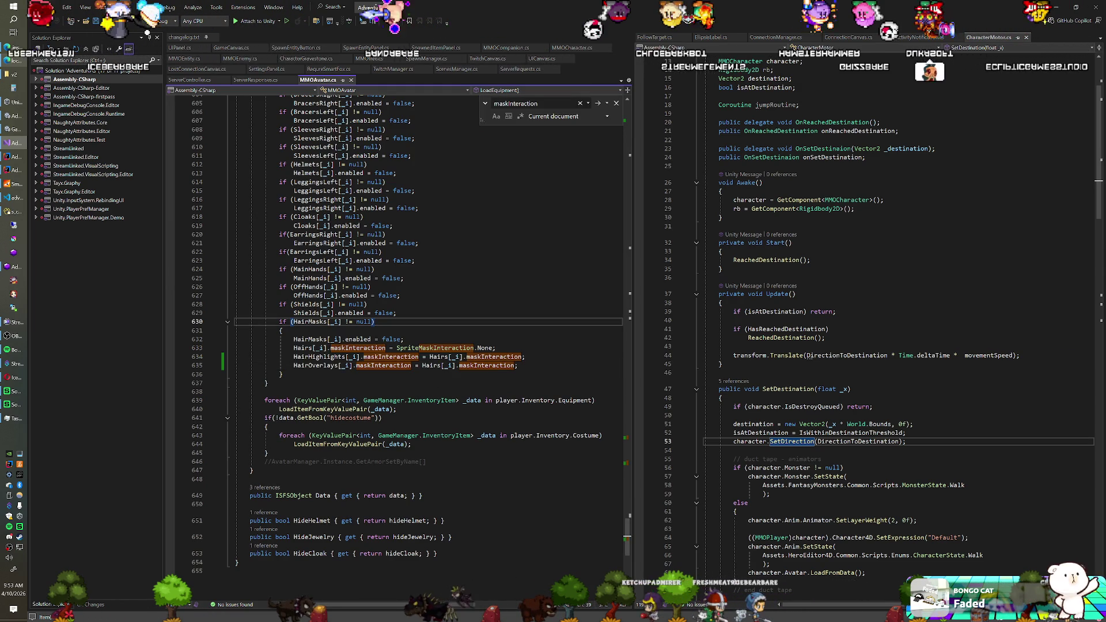
left_click(596, 104)
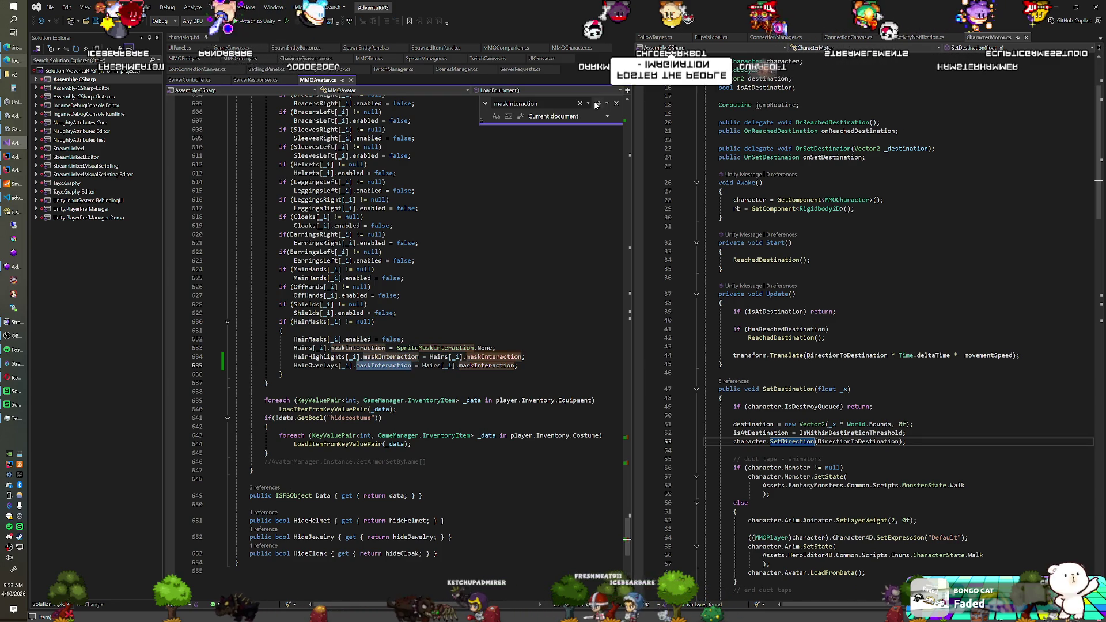
left_click(596, 104)
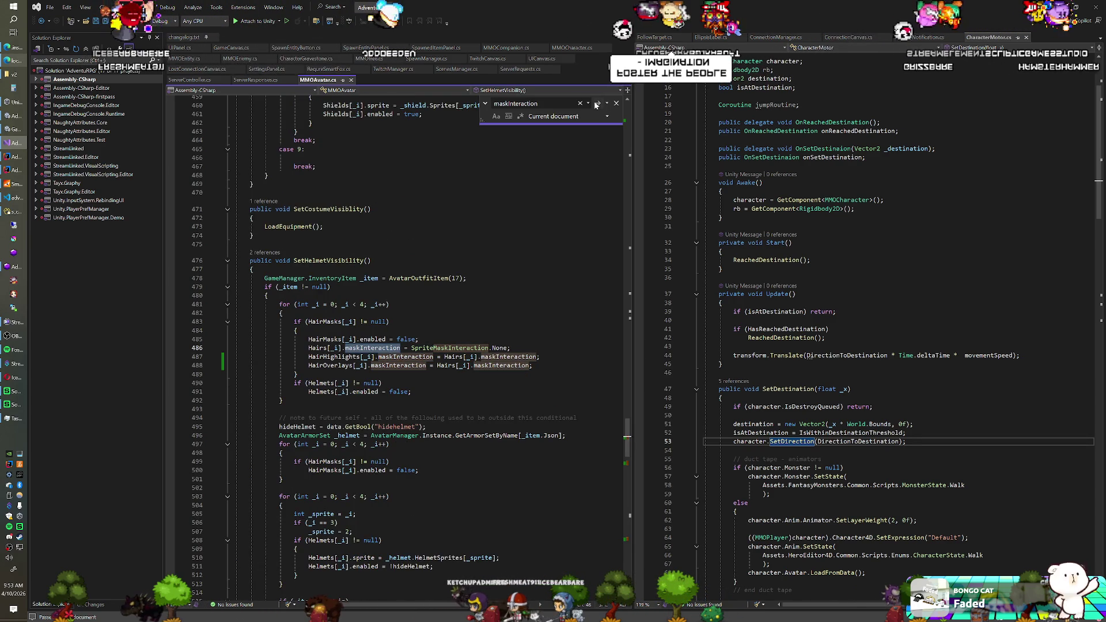
left_click(372, 260)
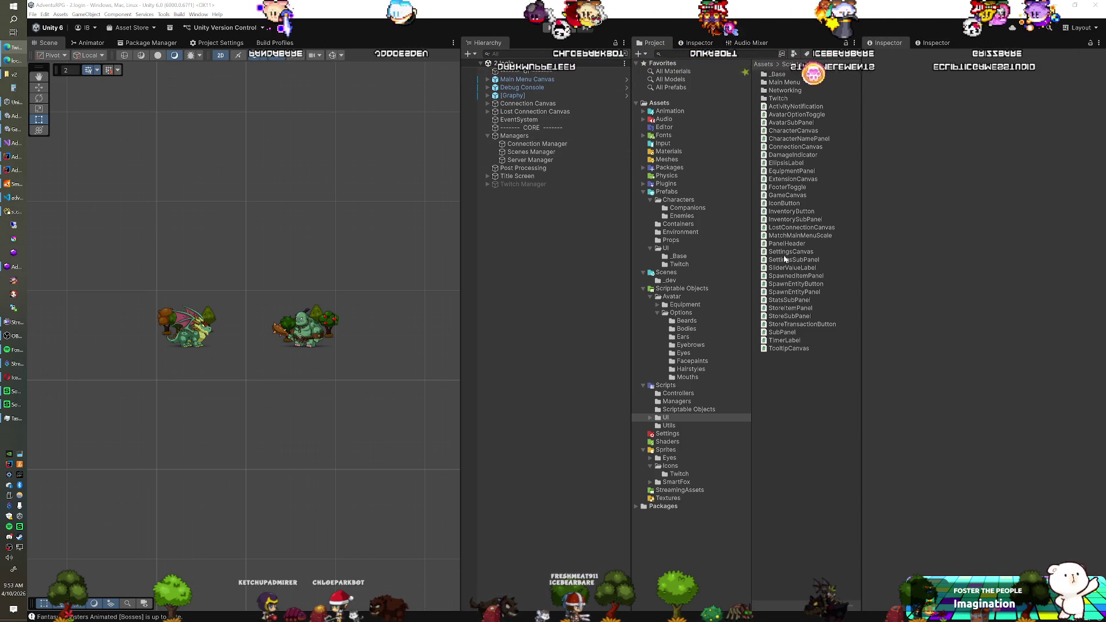
- Open the _Base Player prefab from Prefabs/Characters in Prefab Mode
left_click(672, 200)
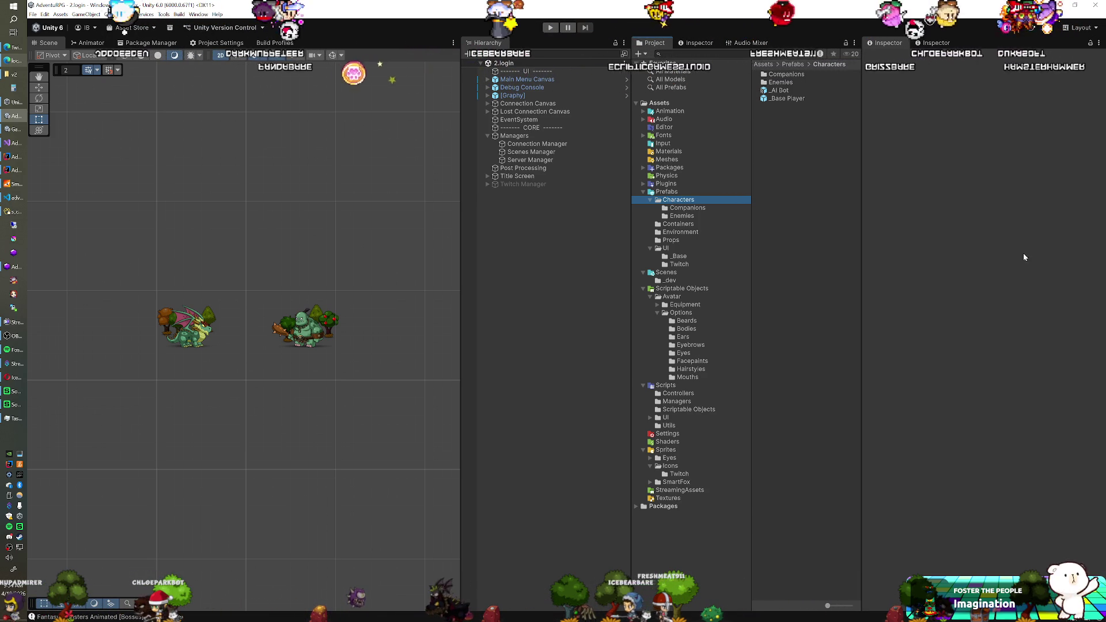
left_click(784, 99)
double_click(784, 99)
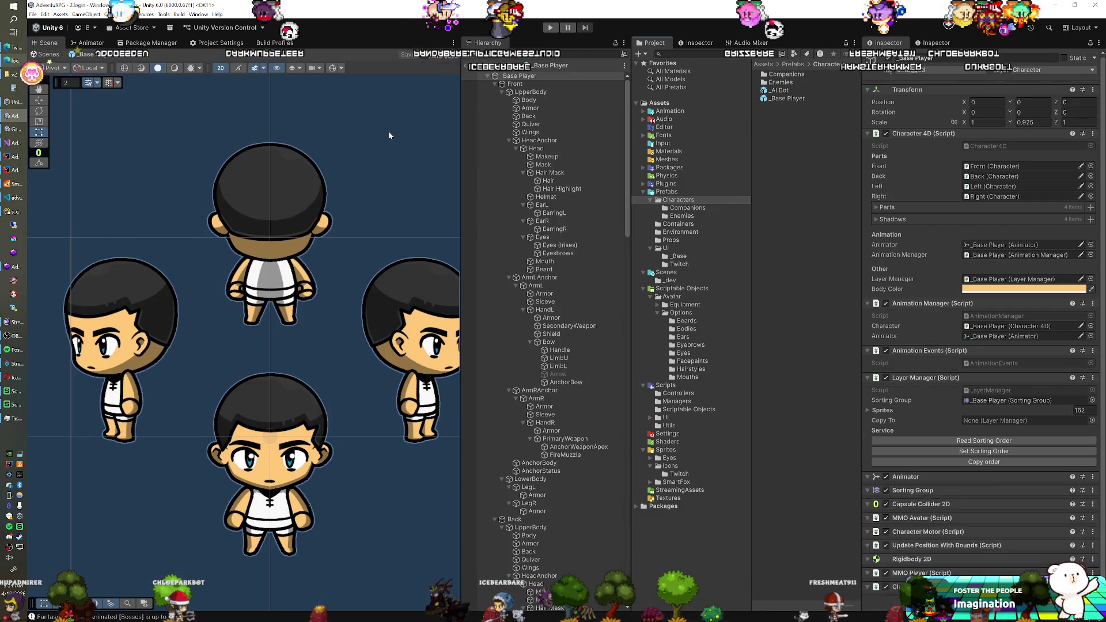
scroll(323, 190, "down", 5)
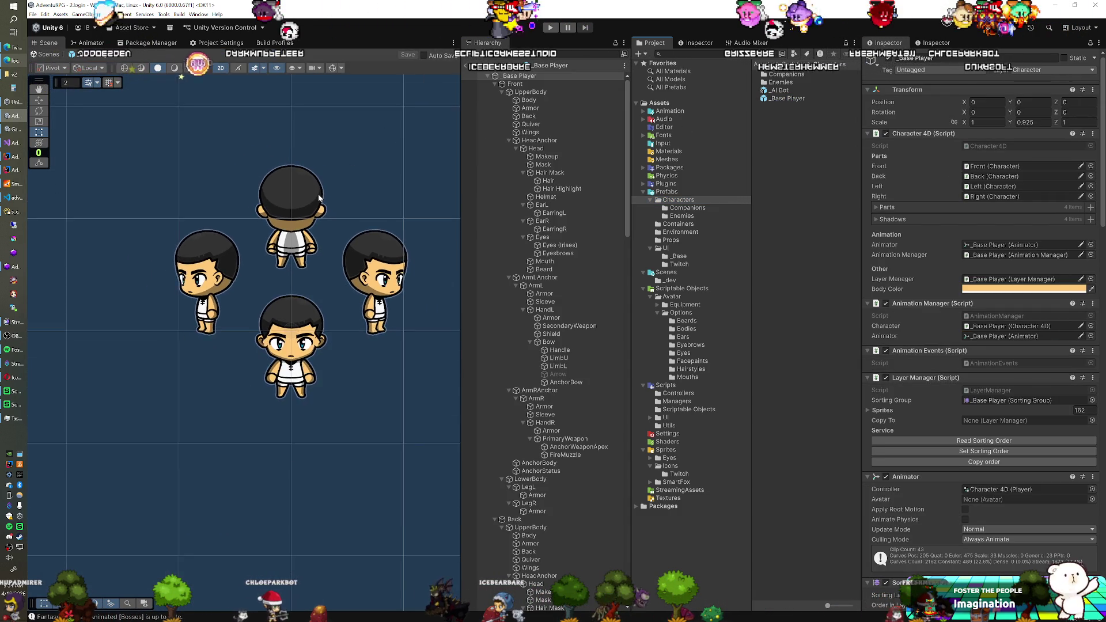
- Duplicate the front view's Hair Highlight as Hair Overlay with Order in Layer 652
key("f")
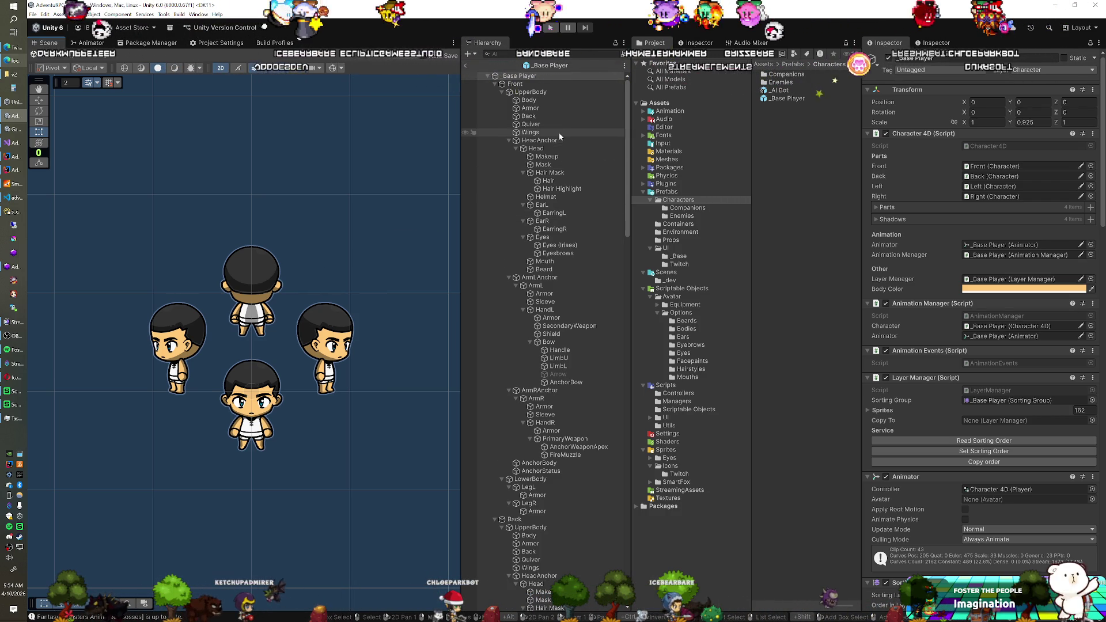
left_click(544, 189)
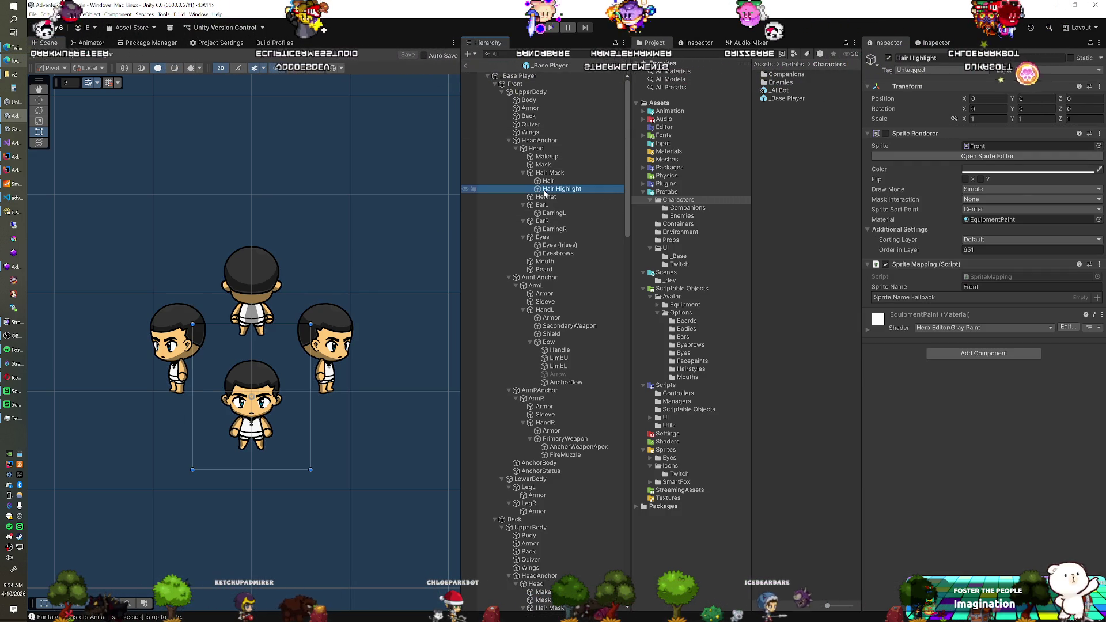
key("ctrl+d")
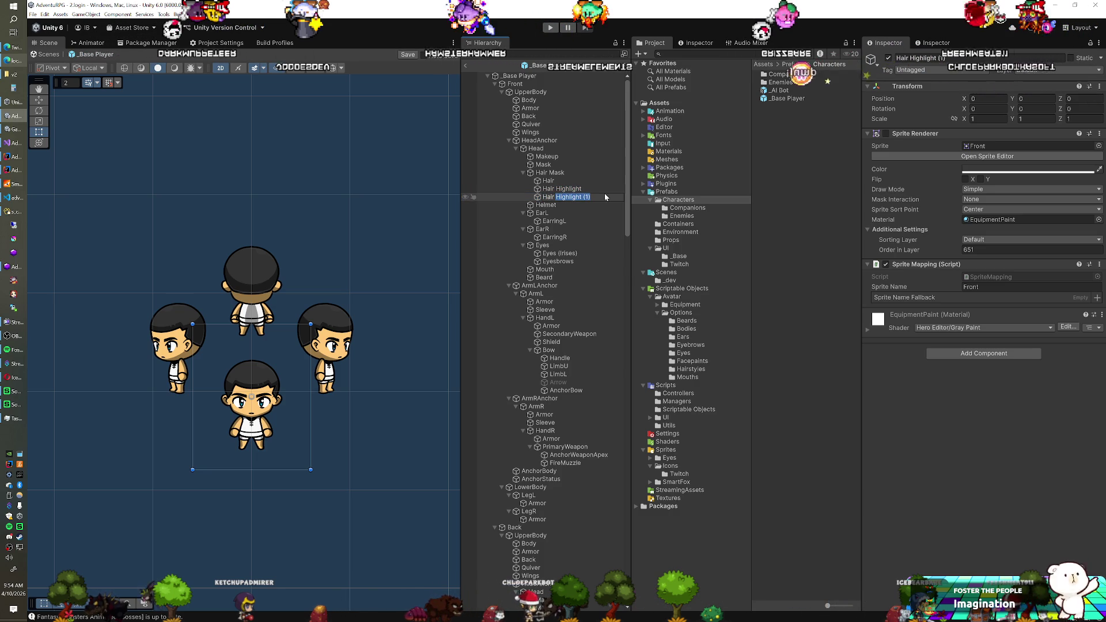
type("Overlay")
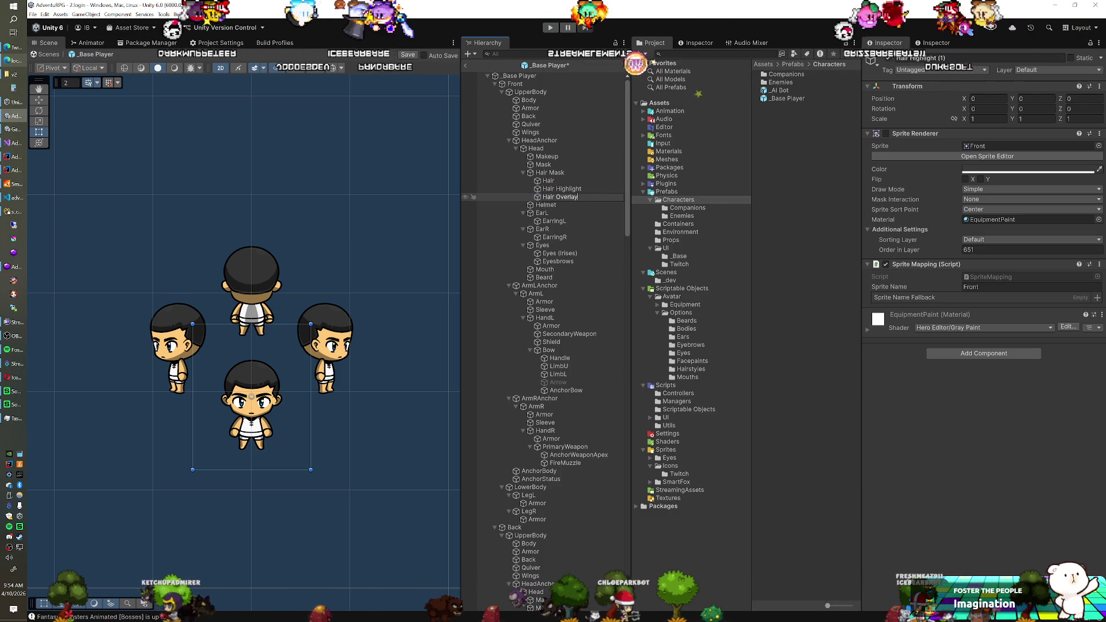
left_click(974, 250)
type("652")
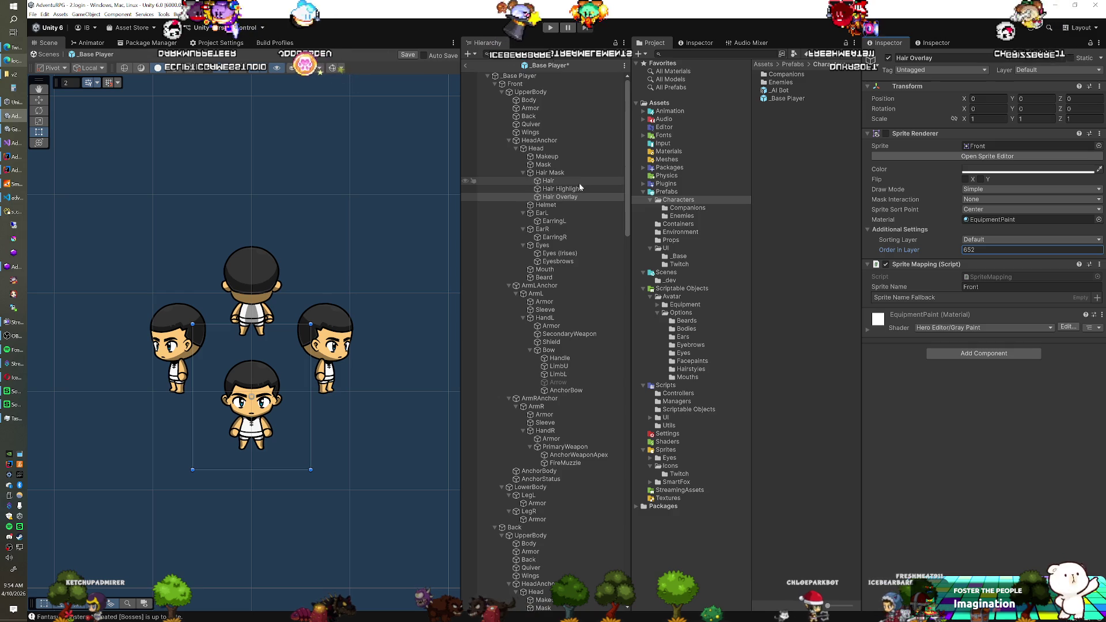
scroll(578, 184, "down", 3)
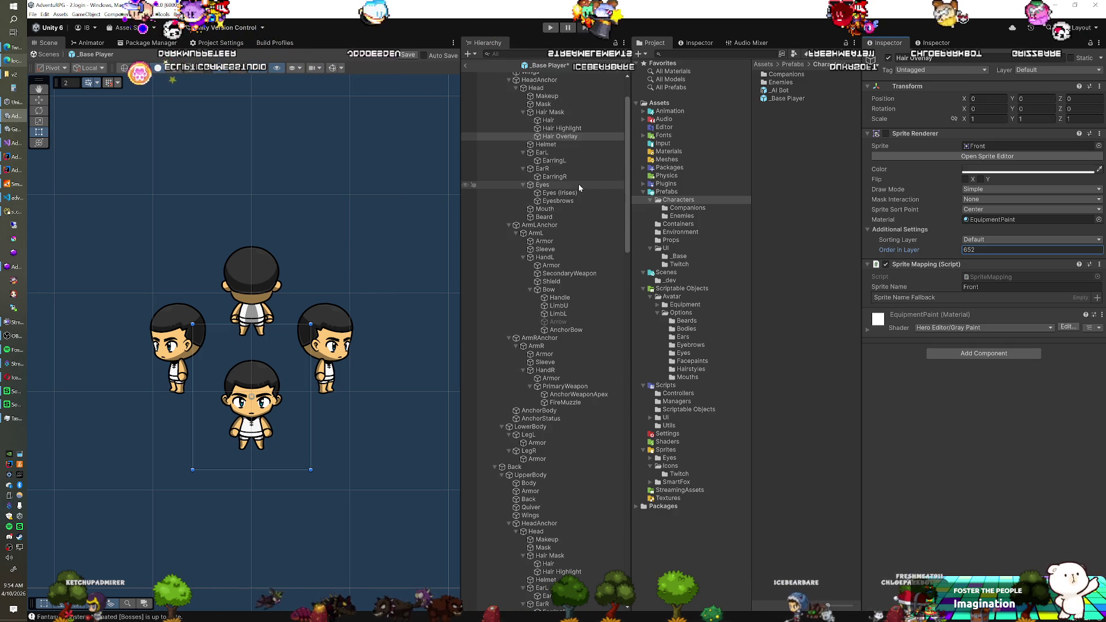
scroll(579, 184, "down", 2)
scroll(578, 184, "up", 3)
scroll(576, 186, "up", 2)
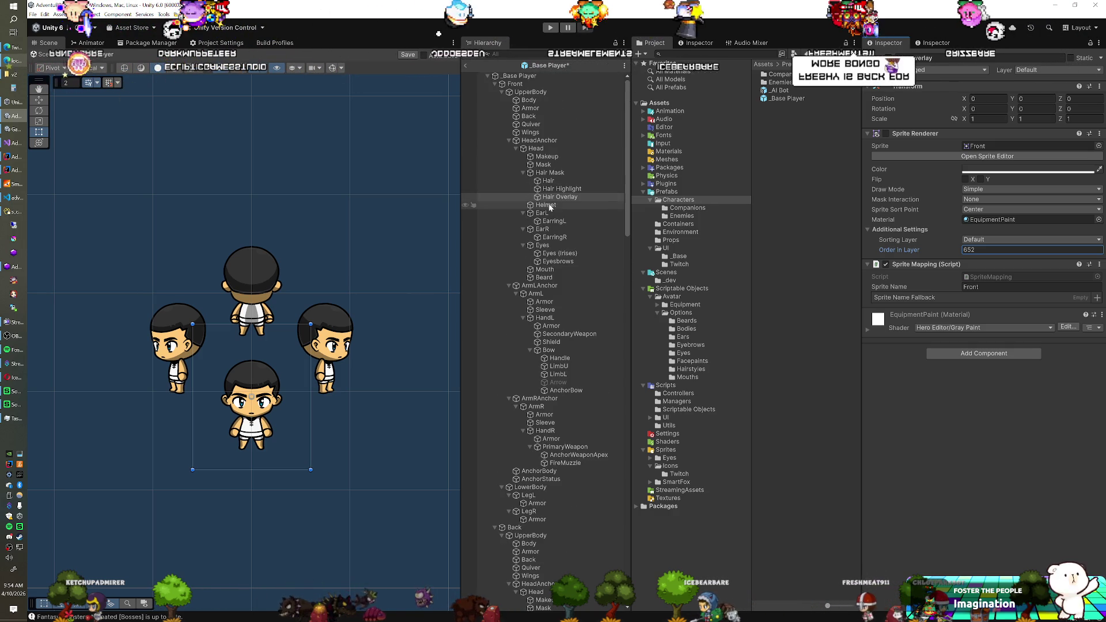
- Collapse the ArmLAnchor, ArmRAnchor and LowerBody branches in the hierarchy
left_click(509, 286)
left_click(508, 294)
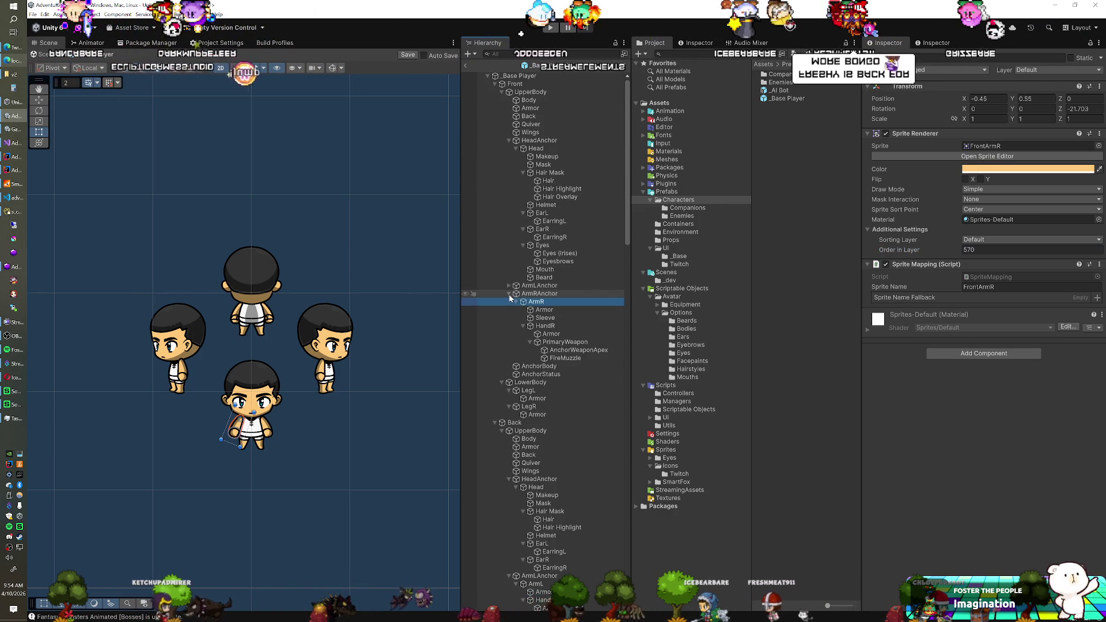
left_click(502, 318)
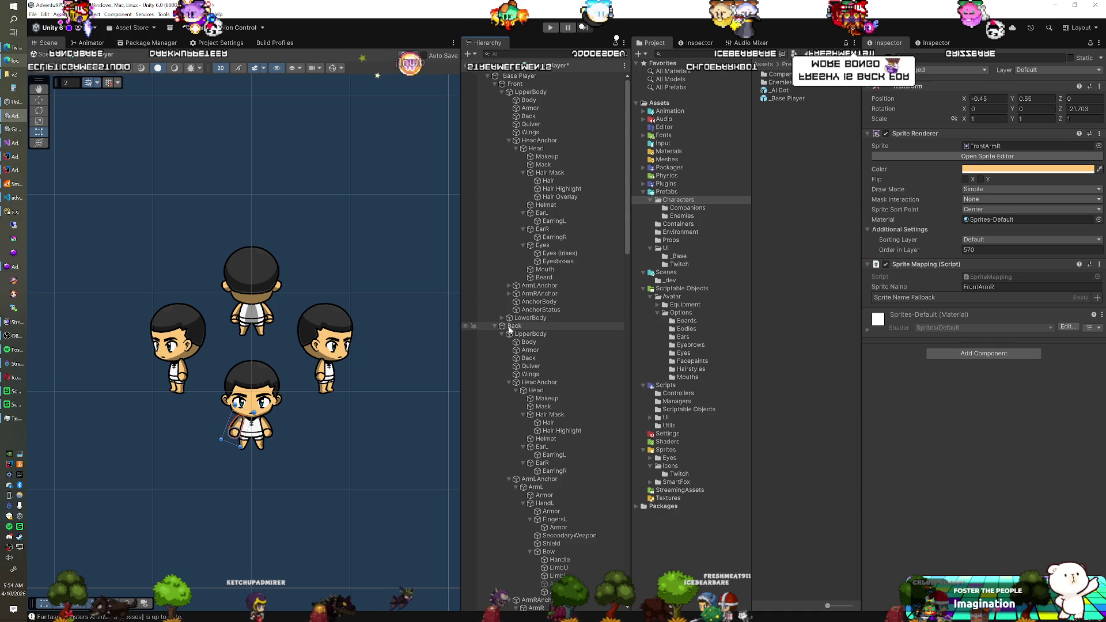
- Duplicate the back view's Hair Highlight into a Hair Overlay at Order 782, then duplicate the left view's
left_click(550, 431)
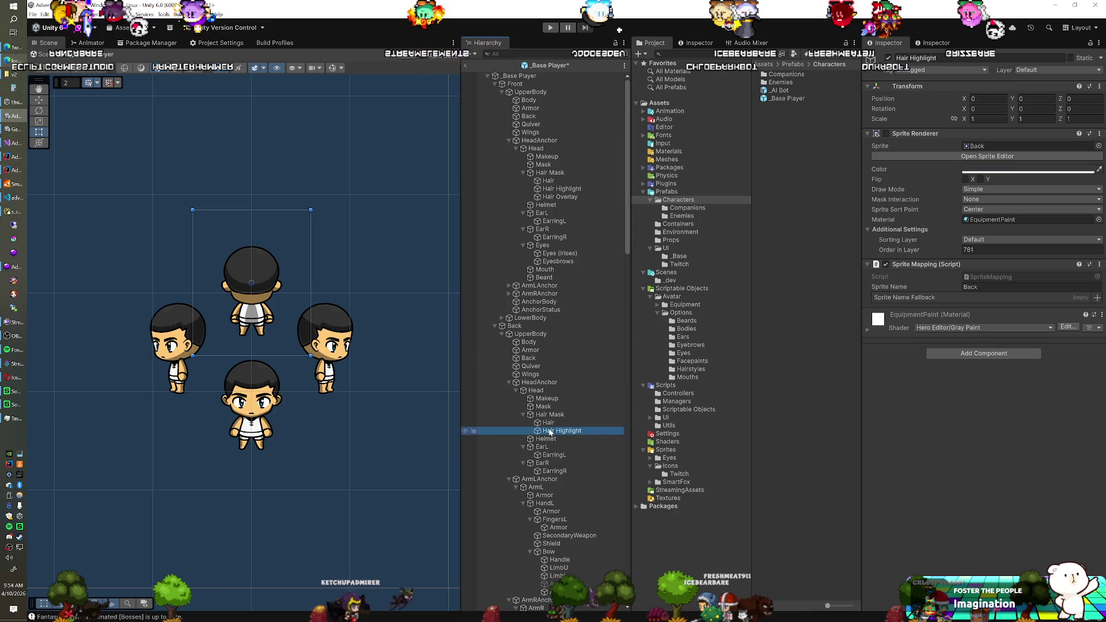
key("ctrl+d")
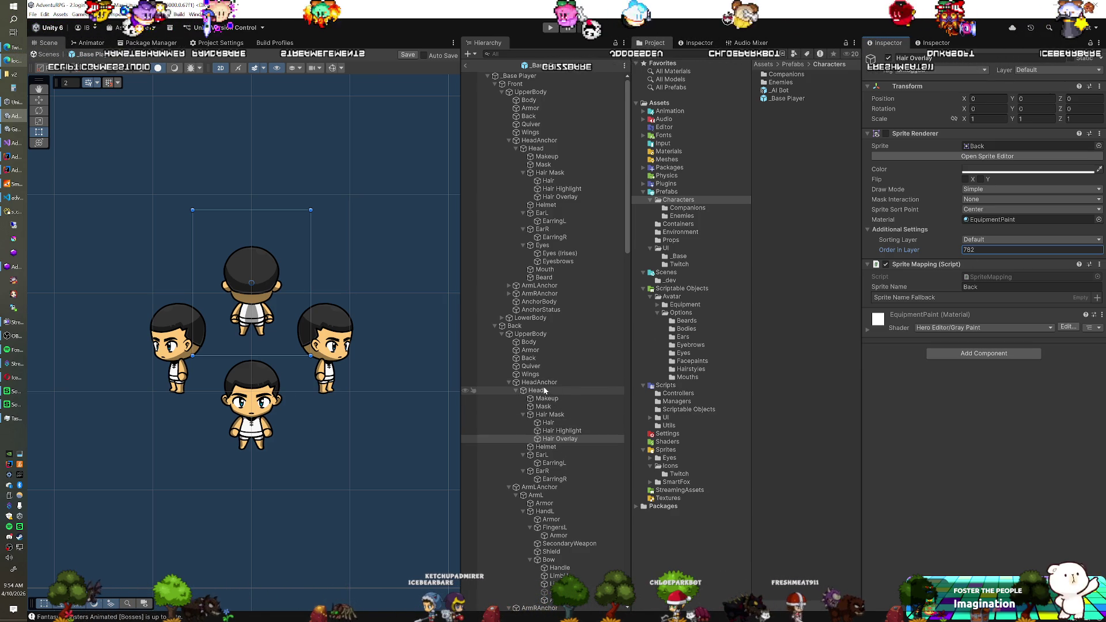
scroll(542, 375, "down", 10)
scroll(538, 363, "down", 4)
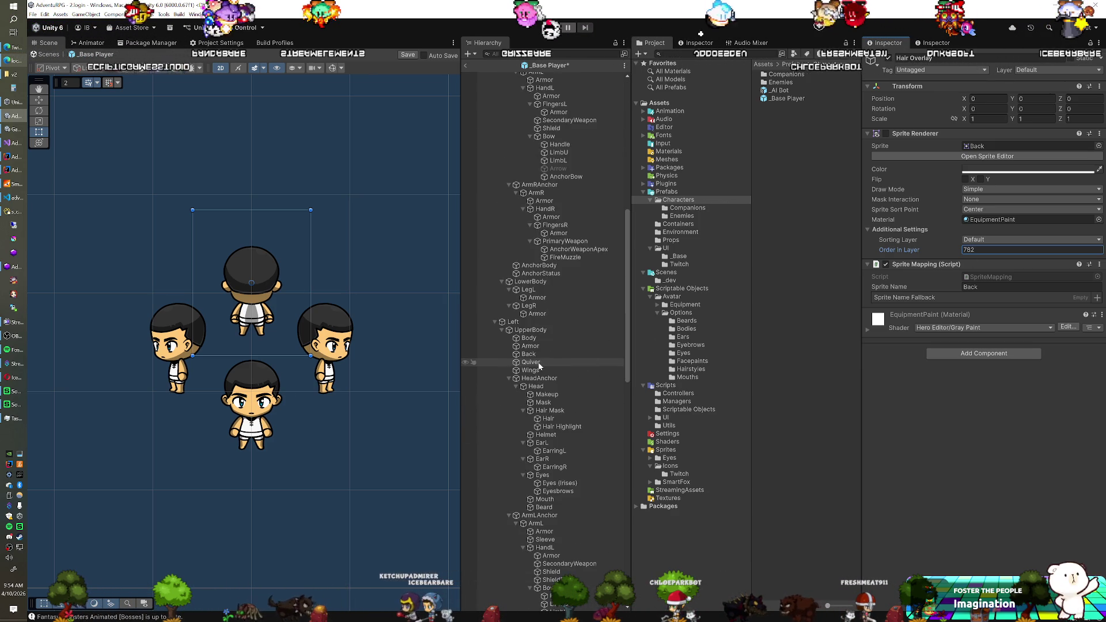
left_click(563, 396)
key("ctrl+d")
type("Hair Overla")
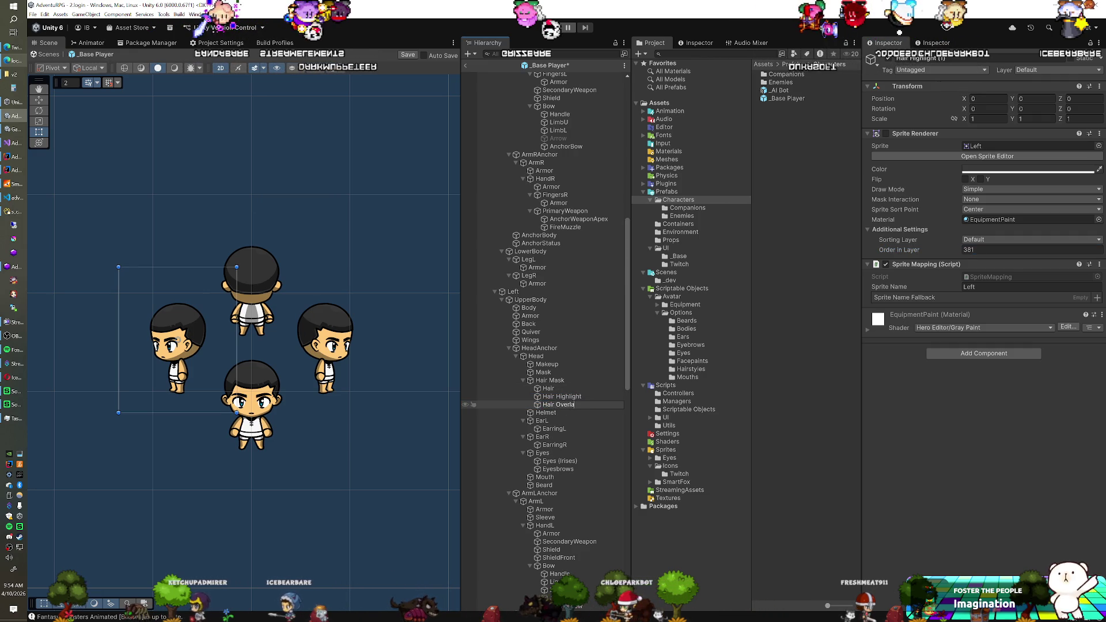
- Finish naming the Left view's Hair Overlay and set its Order in Layer to 382
type("y")
key("Return")
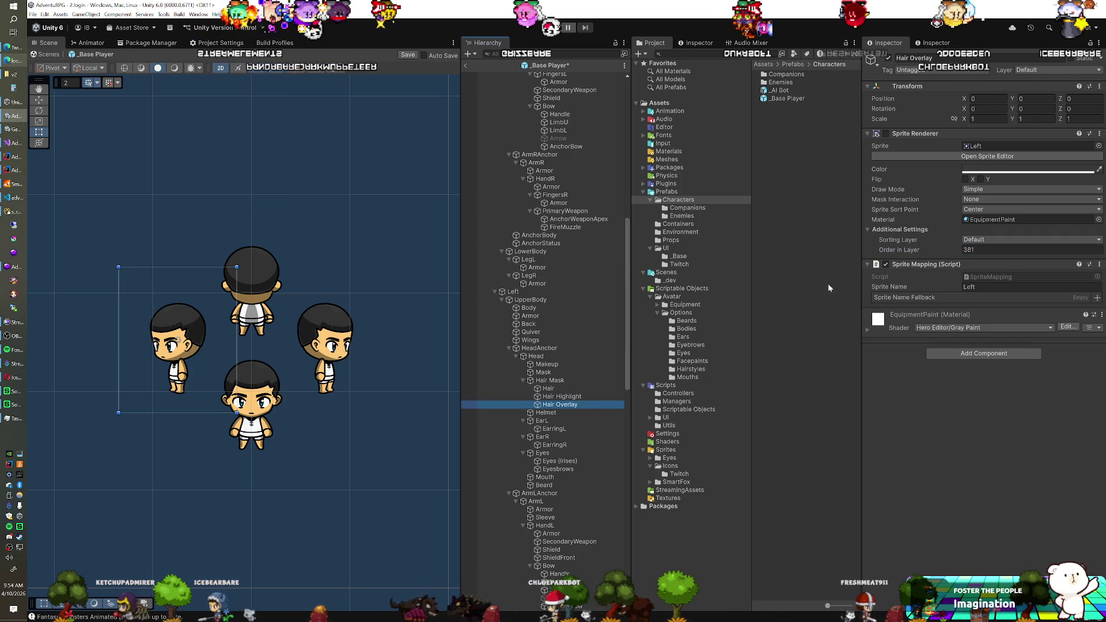
left_click(980, 249)
type("382")
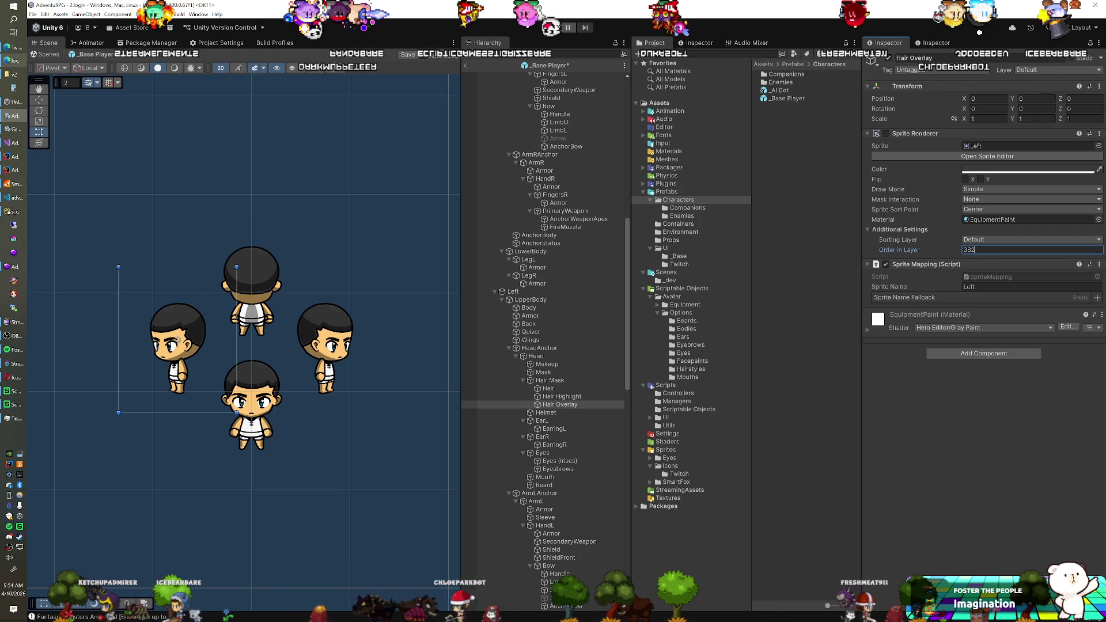
- Duplicate the Right view's Hair Highlight and rename the copy to Hair Overlay
scroll(574, 319, "down", 10)
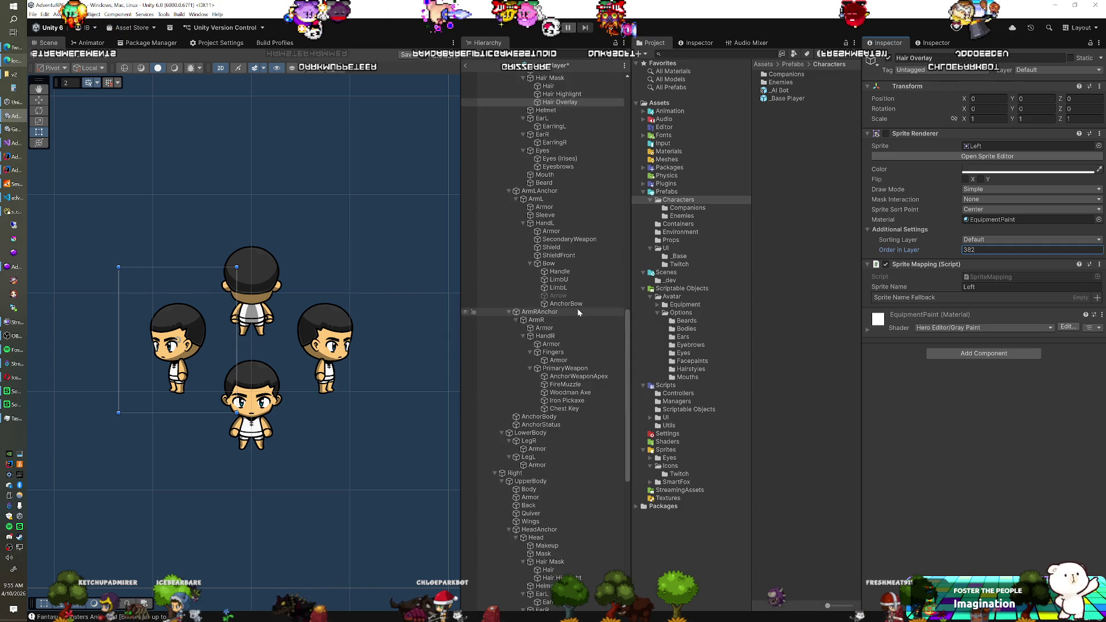
scroll(572, 337, "down", 3)
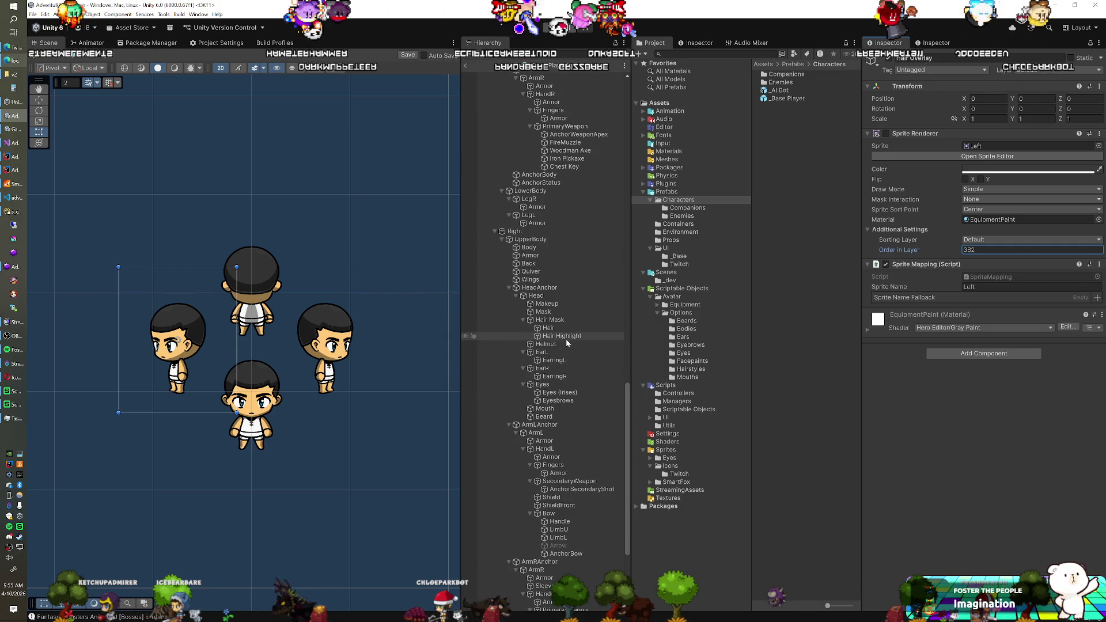
left_click(566, 339)
key("ctrl+d")
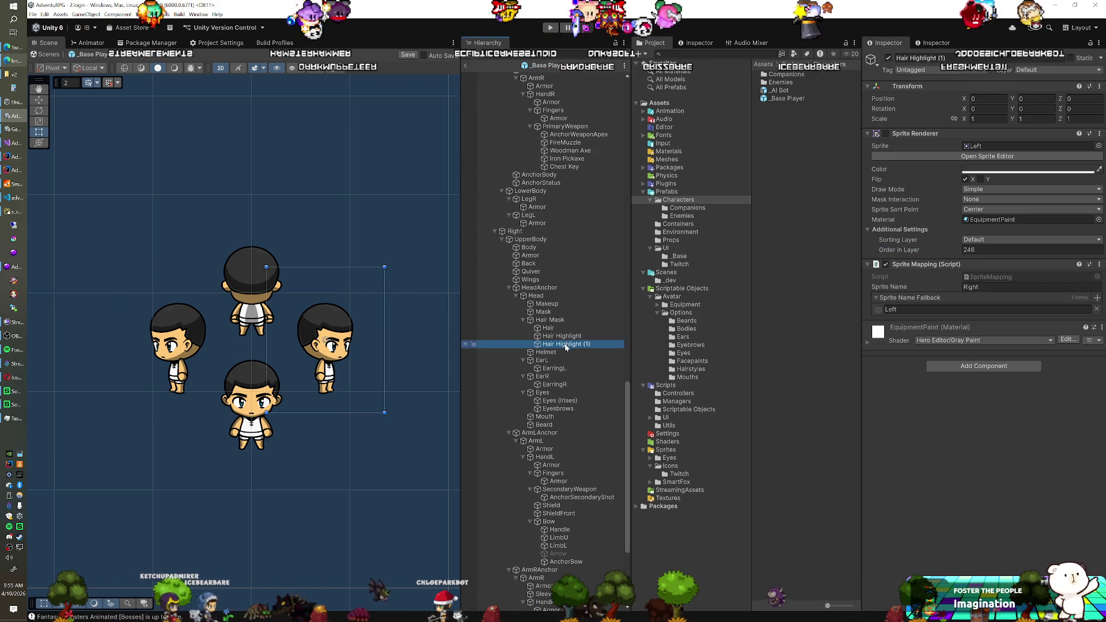
key("End")
key("ctrl+shift+Left")
key("ctrl+shift+Left")
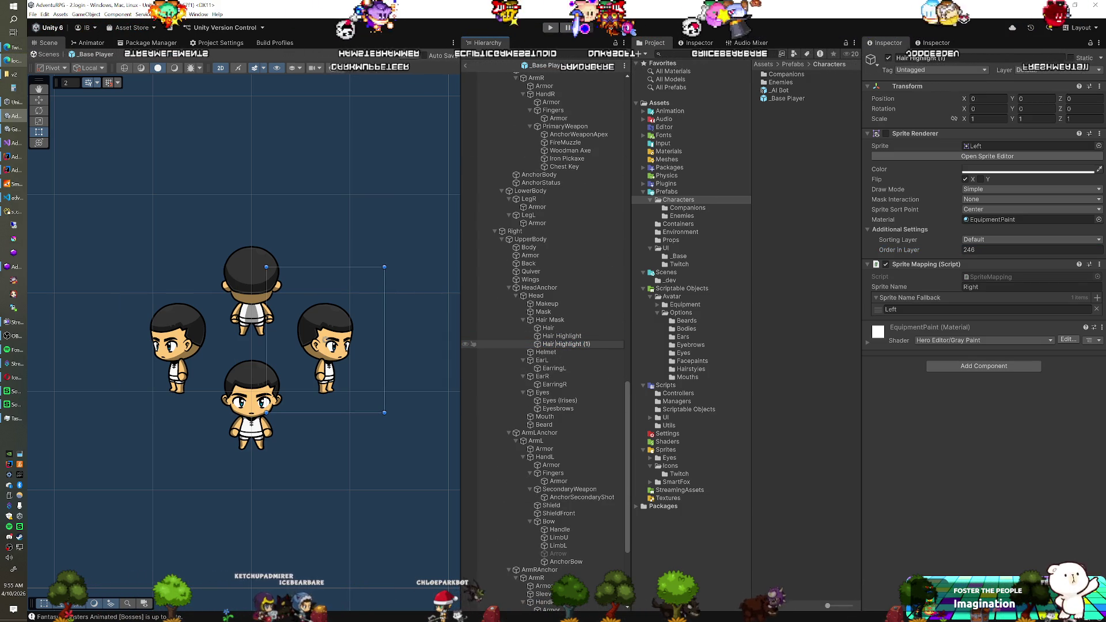
type("Overlay")
key("Return")
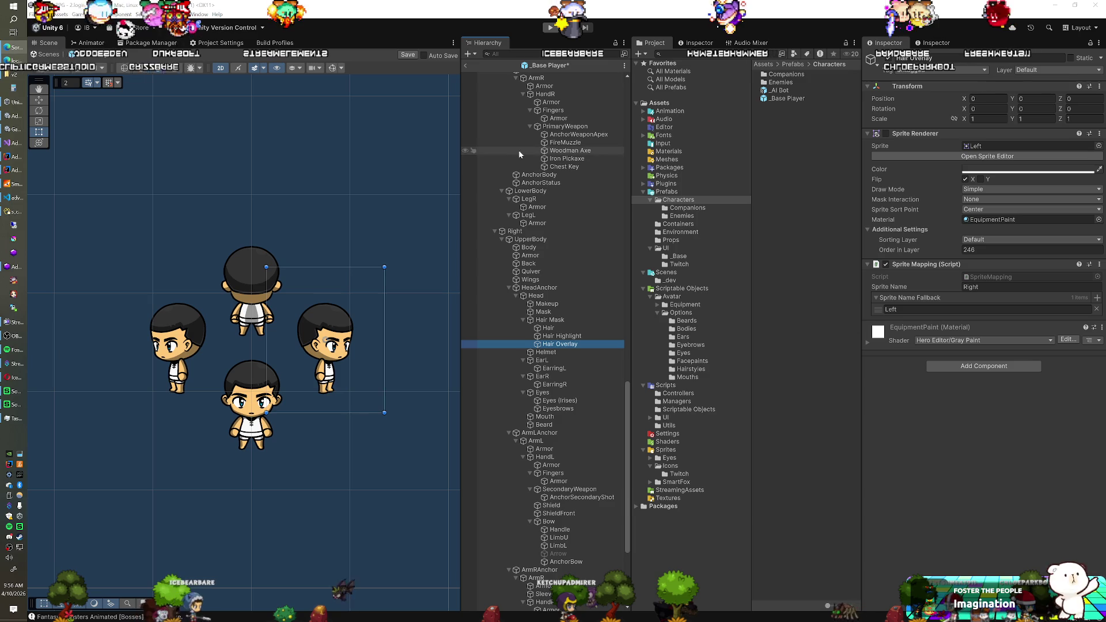
- Select the _Base Player root object and scroll the Inspector to its MMO Avatar component
scroll(541, 253, "up", 15)
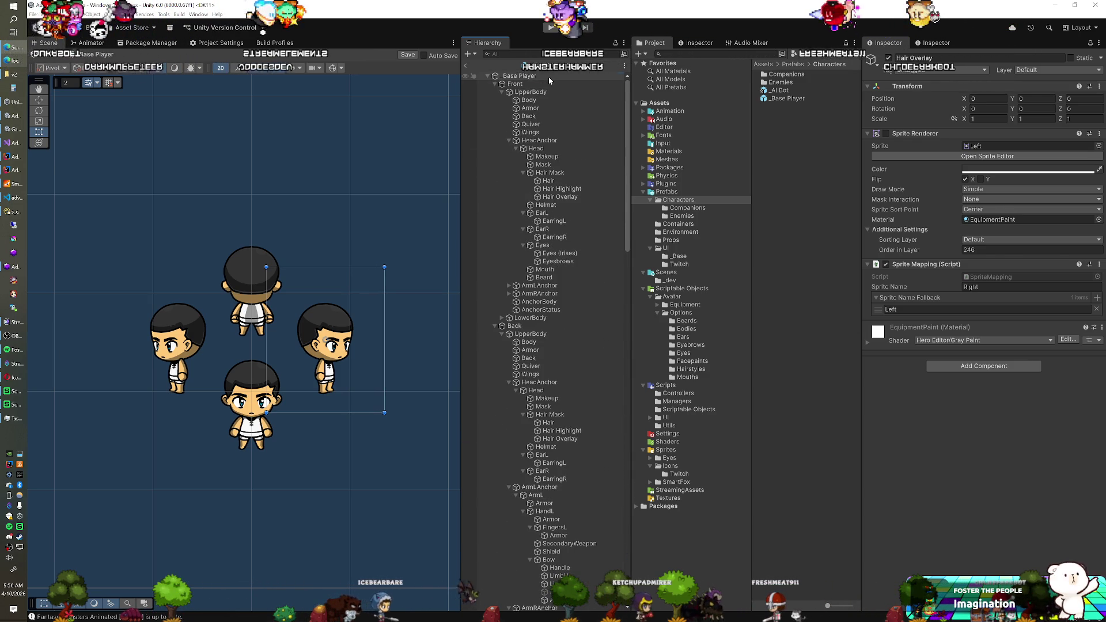
left_click(548, 77)
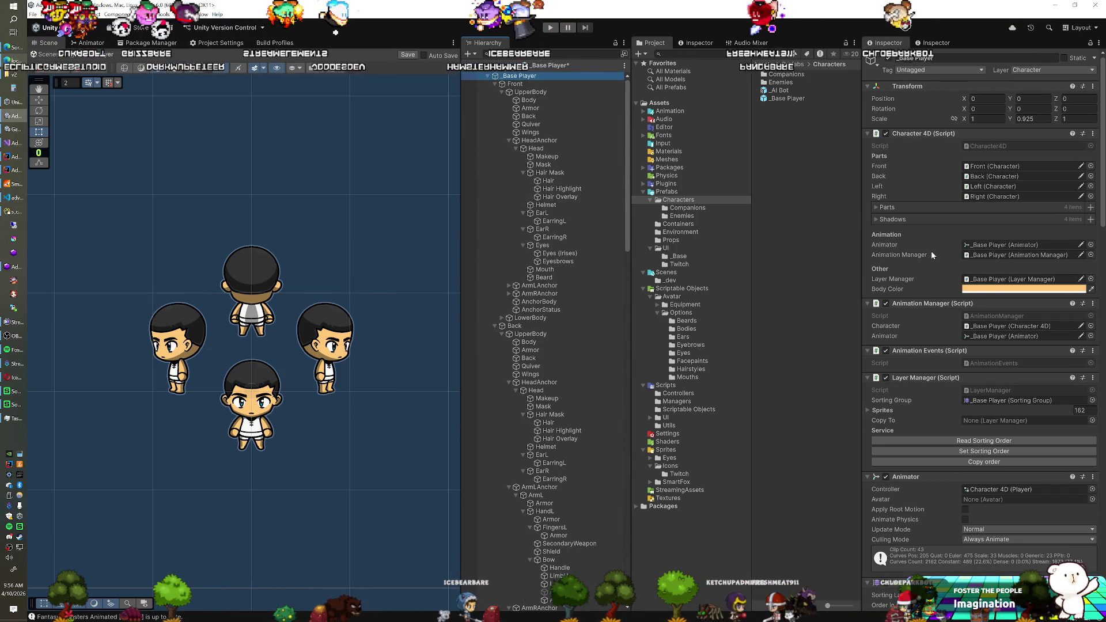
scroll(917, 253, "down", 2)
scroll(912, 257, "down", 15)
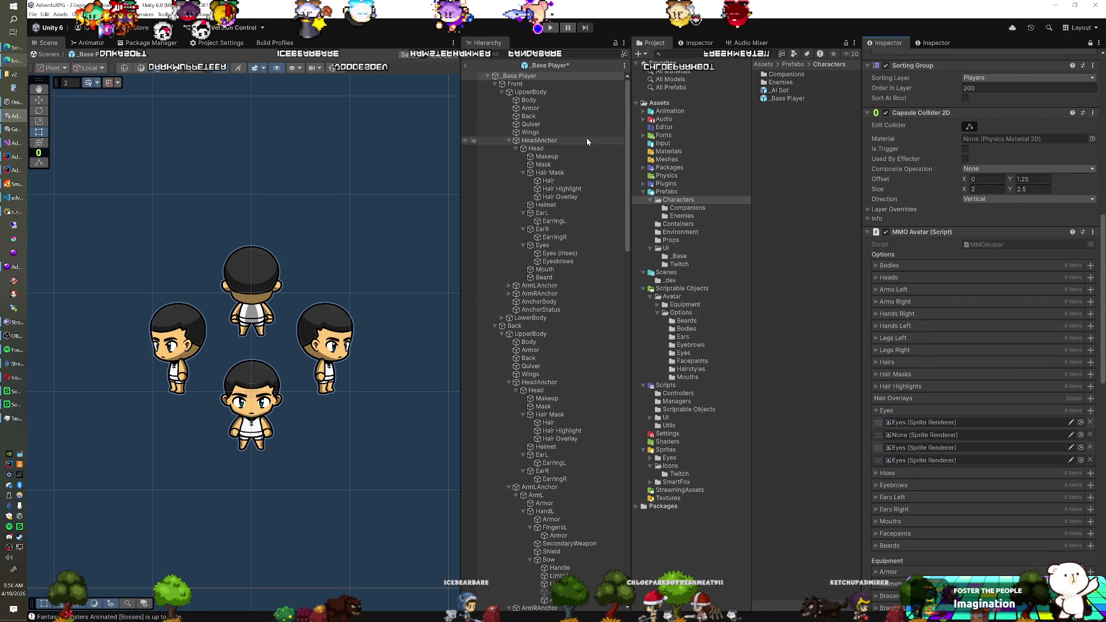
- Multi-select the four views' Hair Overlay objects, drag them onto the Hair Overlays list, and exit prefab editing
left_click(595, 195)
scroll(595, 190, "down", 5)
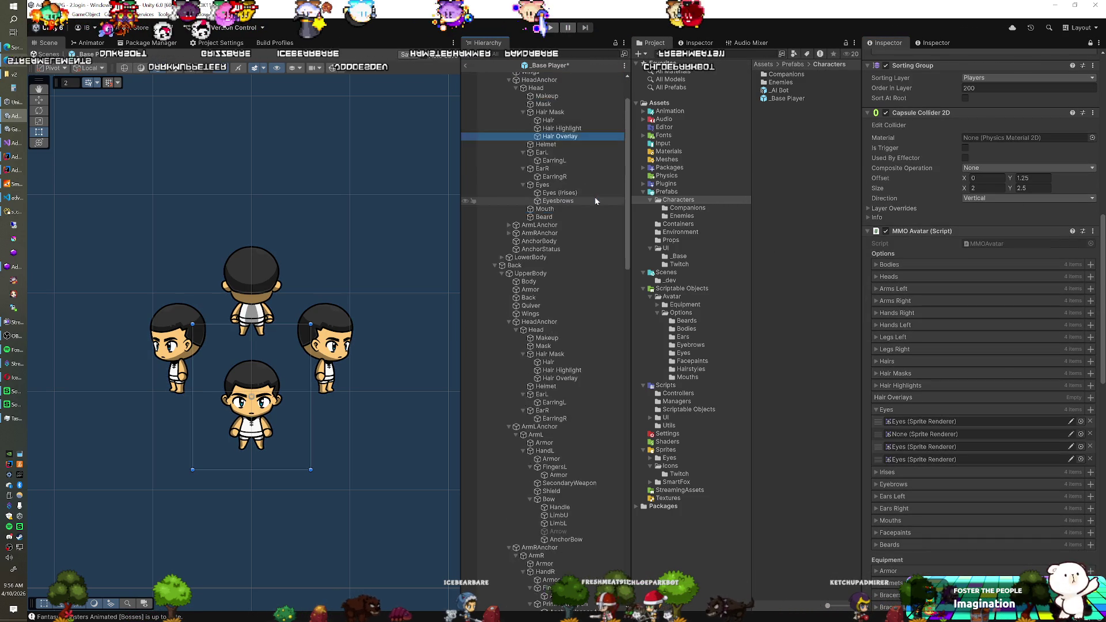
scroll(595, 195, "down", 1)
scroll(600, 212, "down", 9)
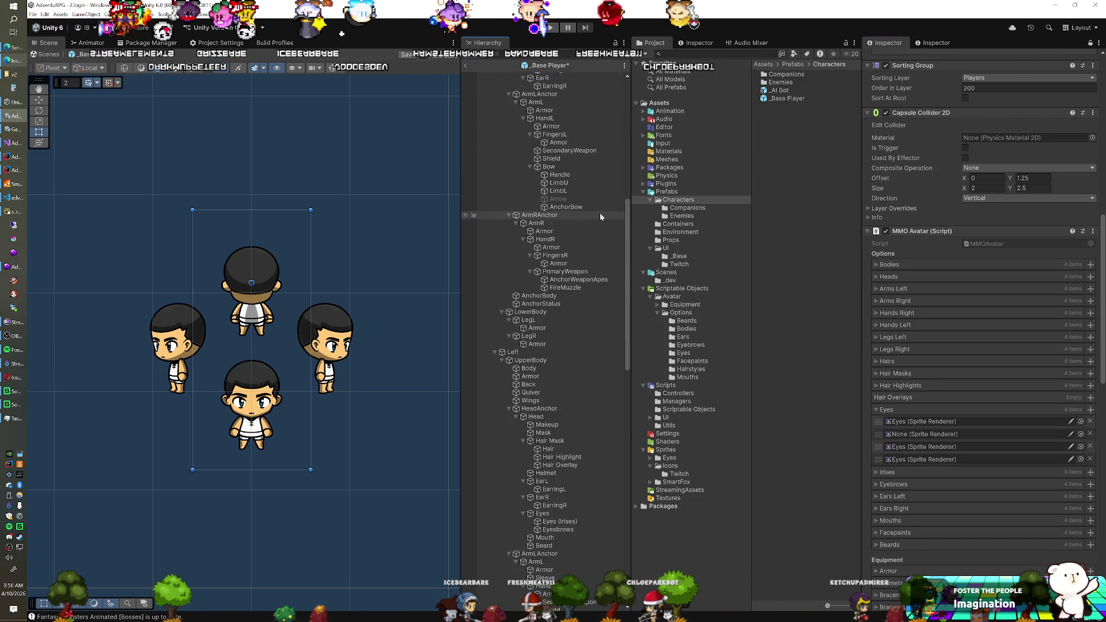
left_click(567, 344)
scroll(589, 252, "down", 8)
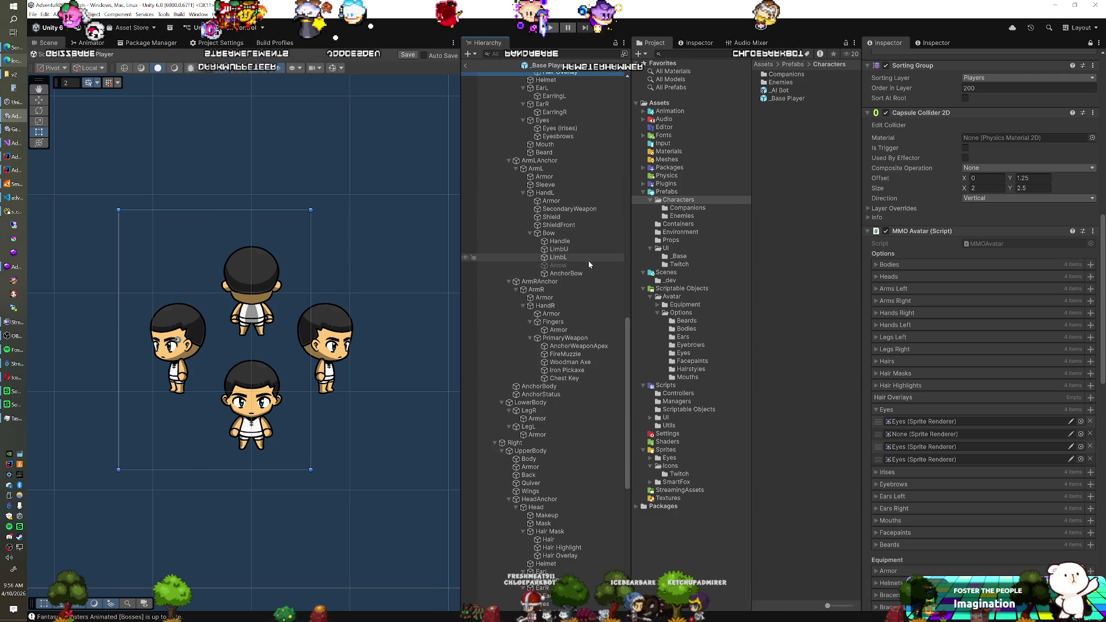
scroll(589, 261, "down", 4)
left_click(583, 434)
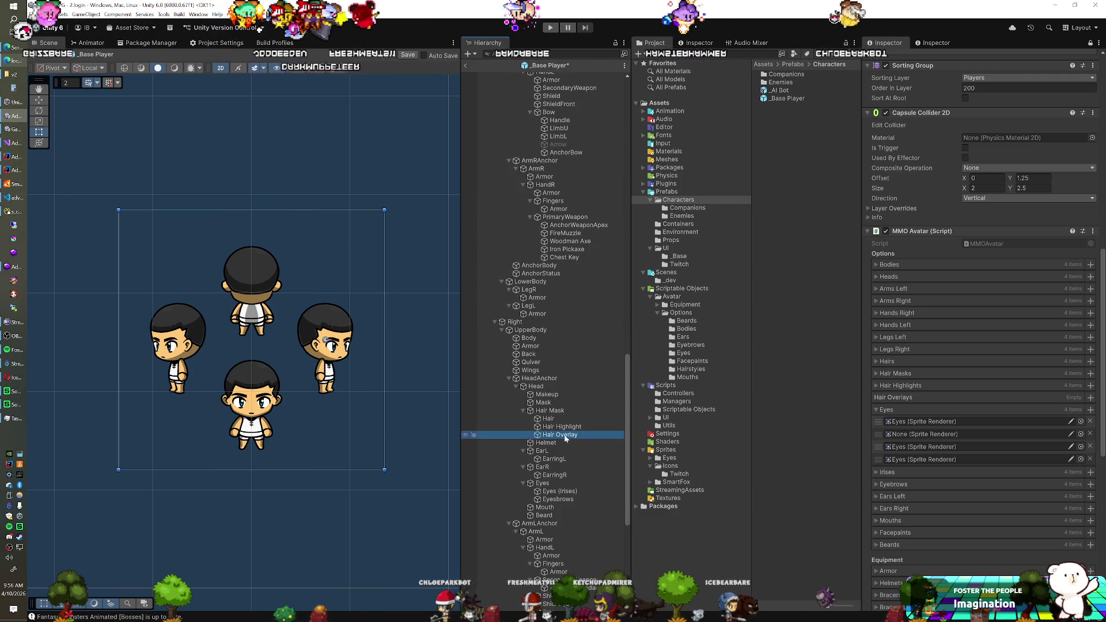
left_click_drag(583, 435, 891, 403)
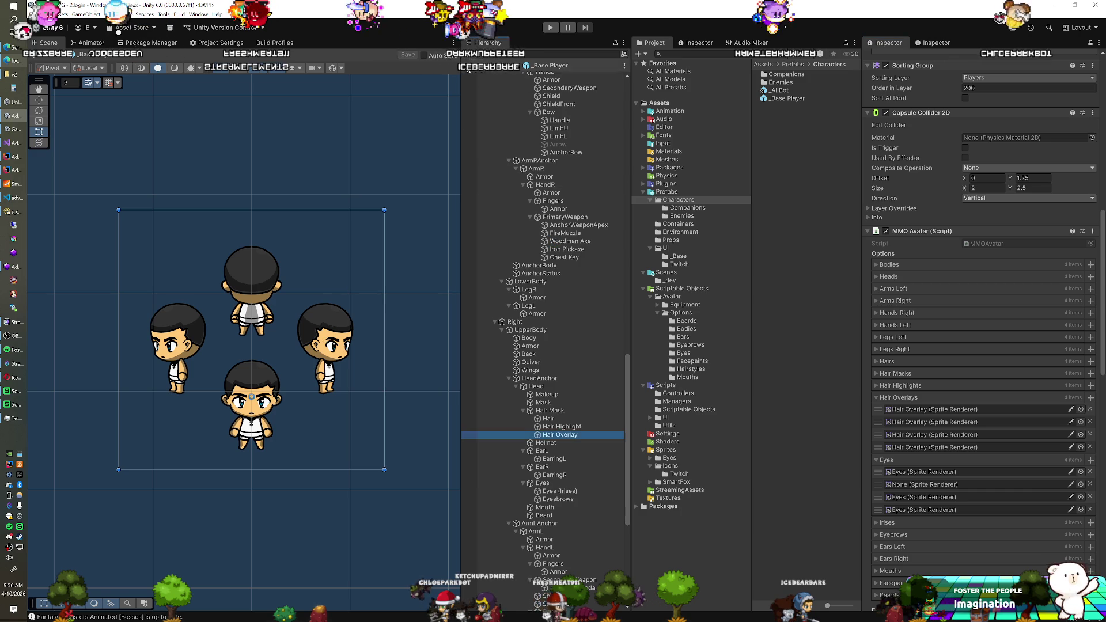
left_click(466, 65)
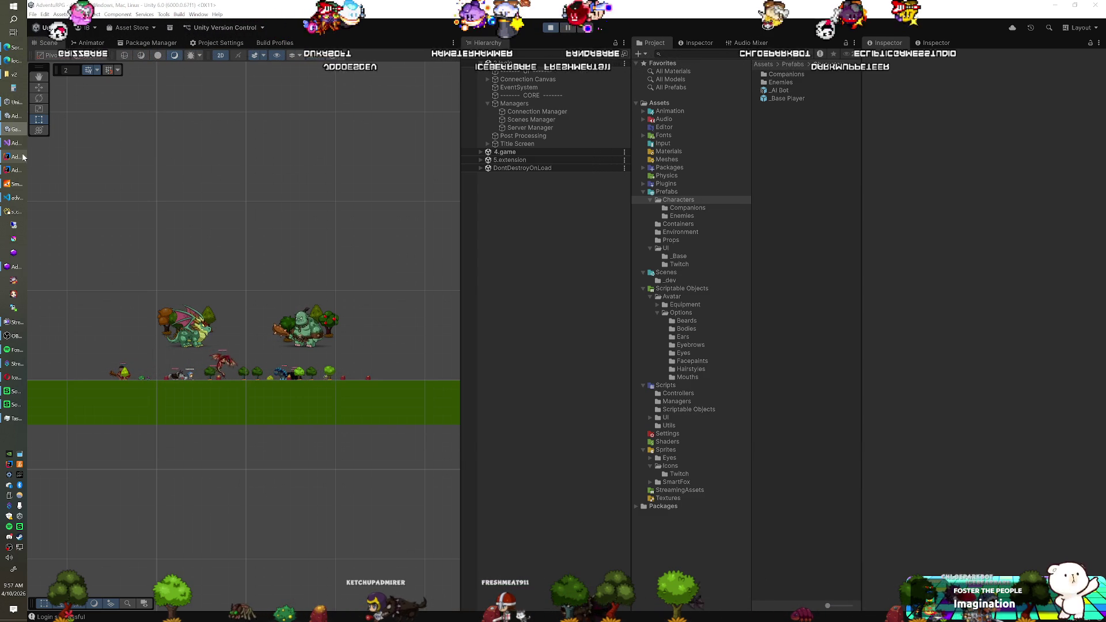
- Bring forward the browser showing both local AdventuRPG test clients reading DISCONNECTED
left_click(19, 79)
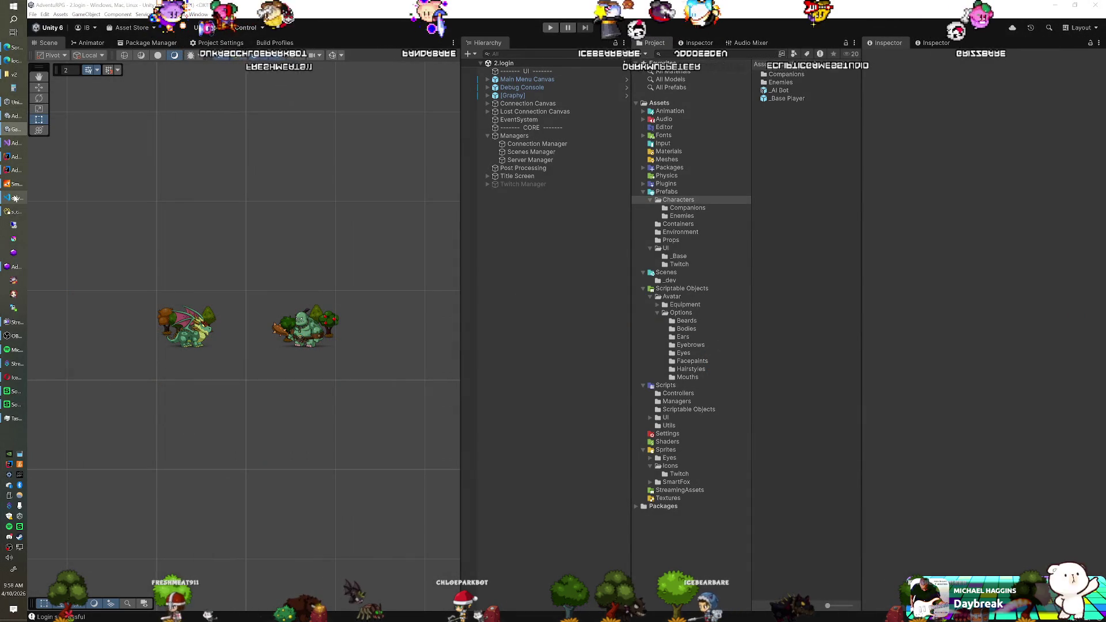
left_click(15, 198)
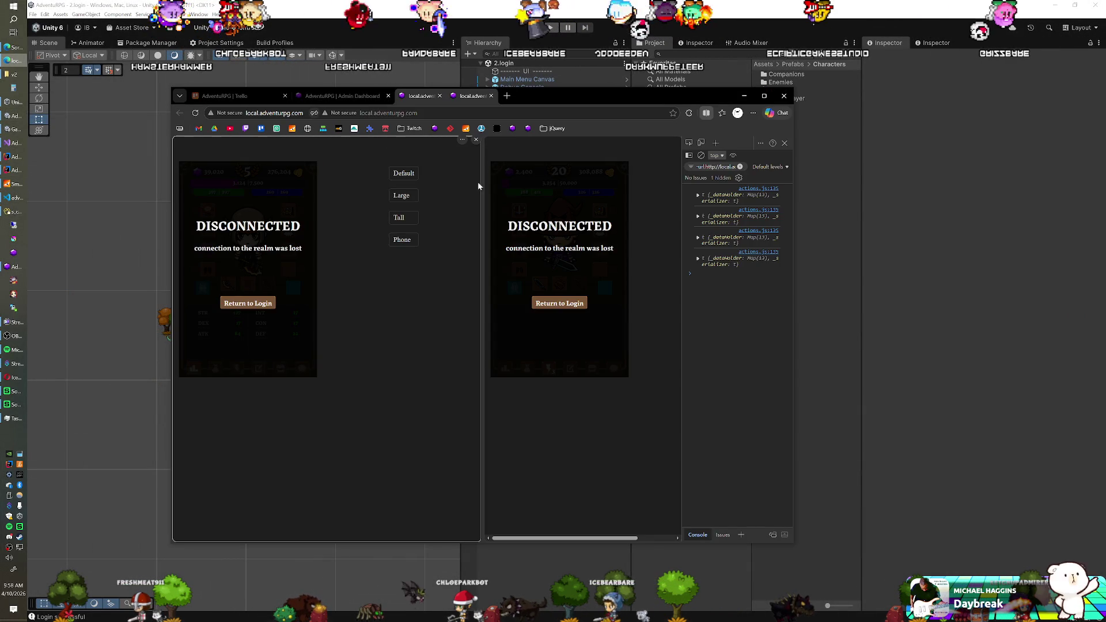
- On the AdventuRPG Trello board, move 'Mask hair highlights any time hair is masked' from On Deck into Completed
left_click(239, 98)
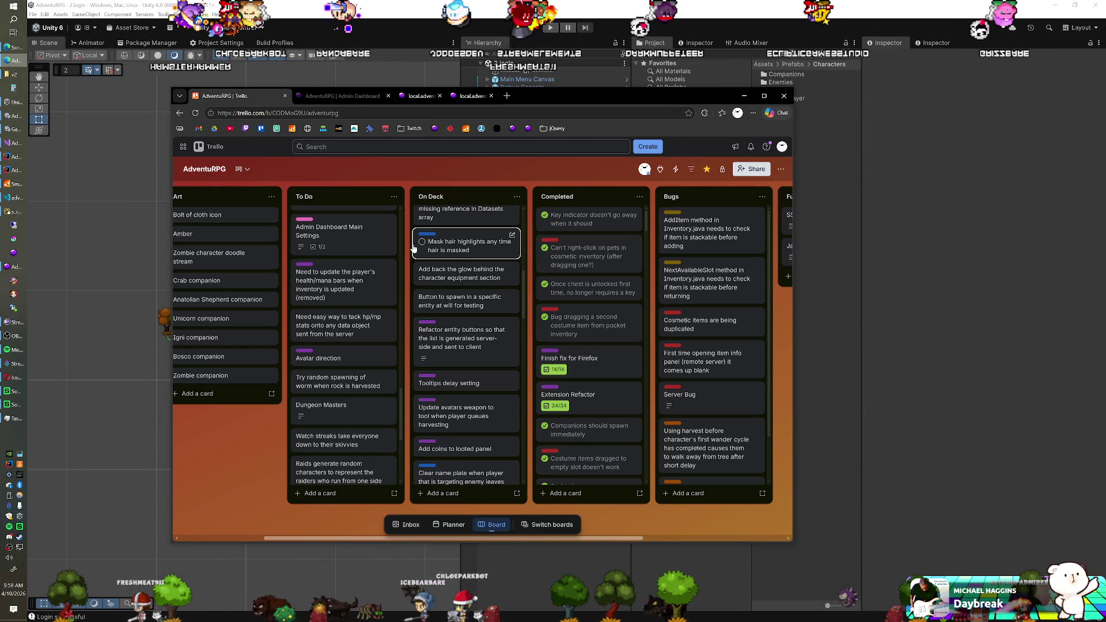
left_click_drag(445, 249, 570, 225)
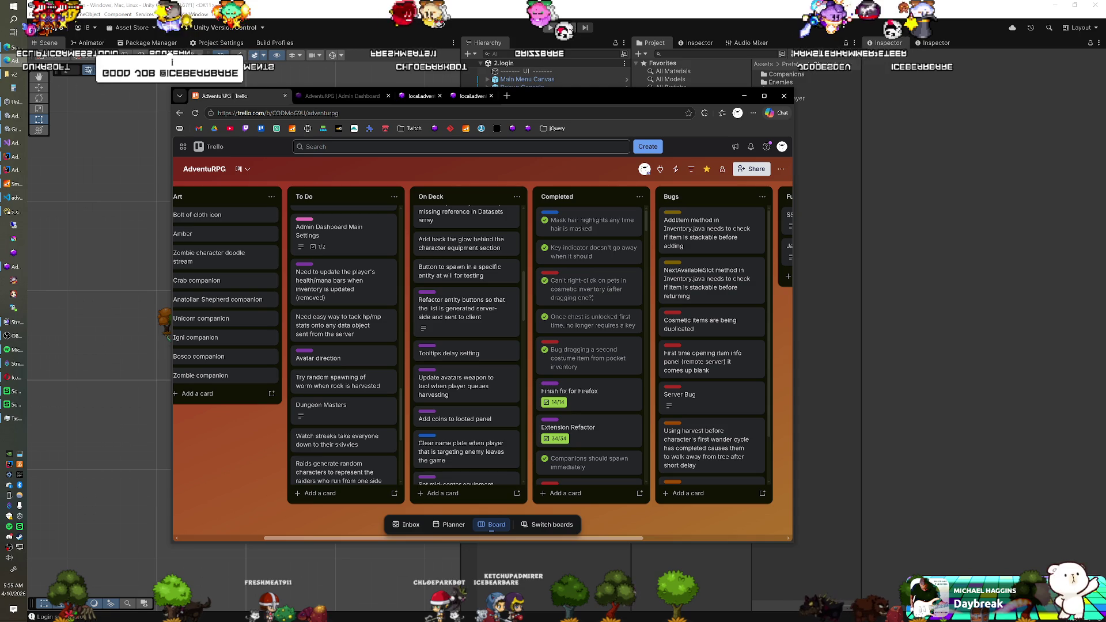
left_click(440, 26)
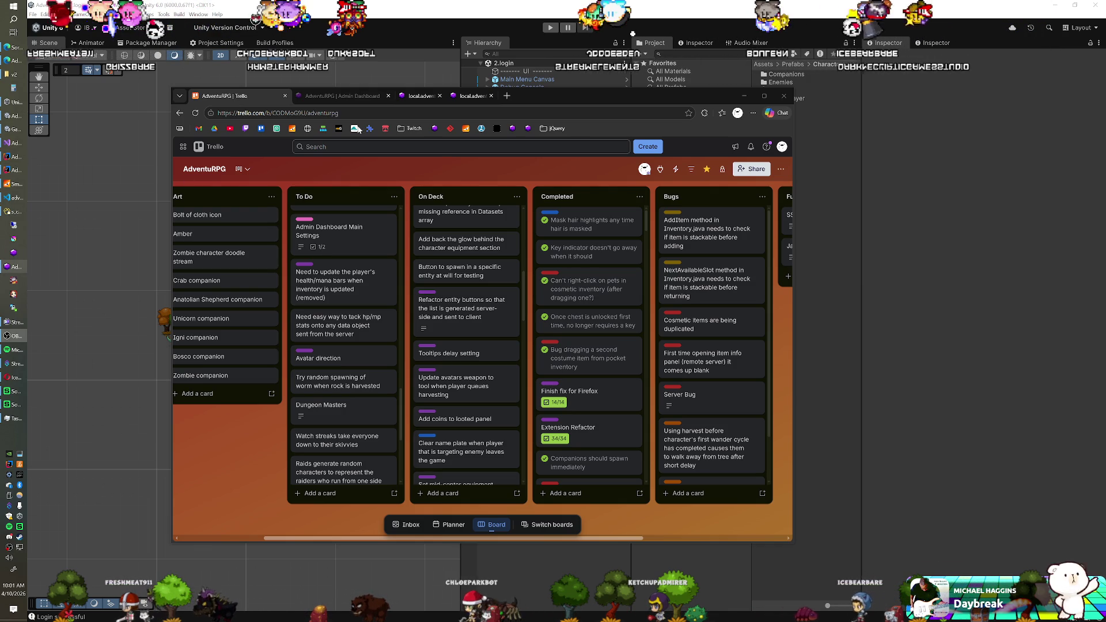
- Review the Finish fix for Firefox card's details, then check it off as complete
left_click(593, 393)
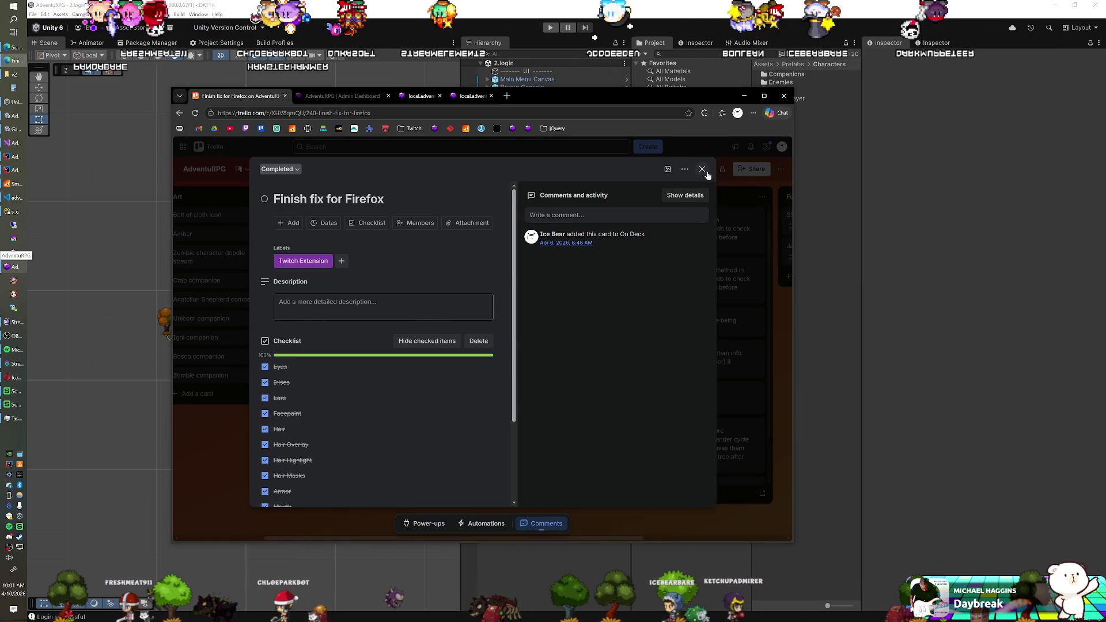
left_click(703, 168)
left_click(545, 392)
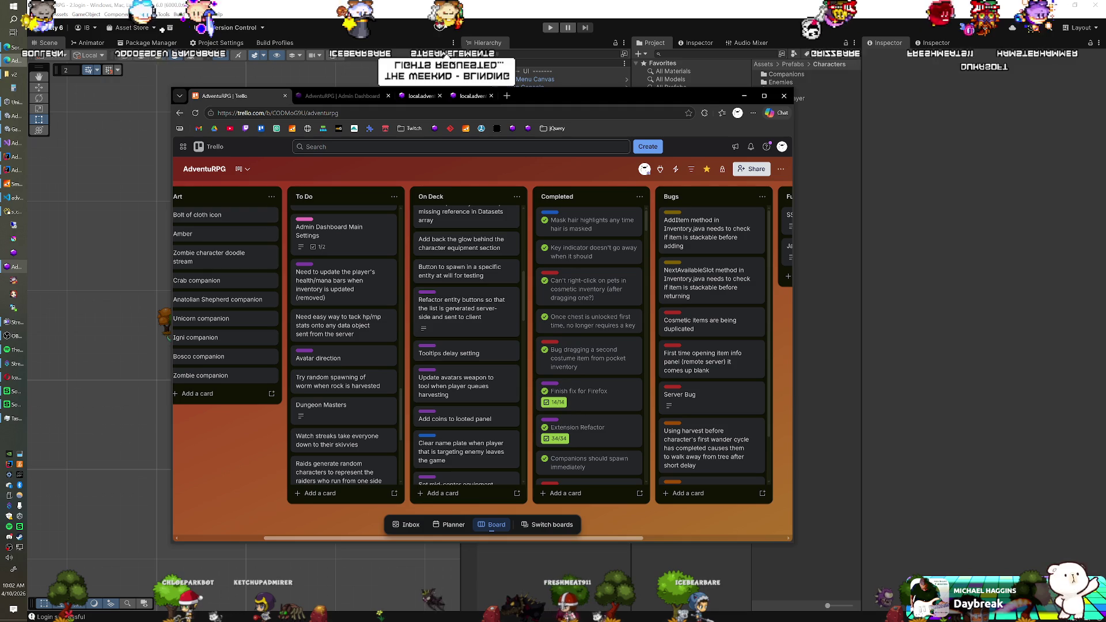
left_click(6, 336)
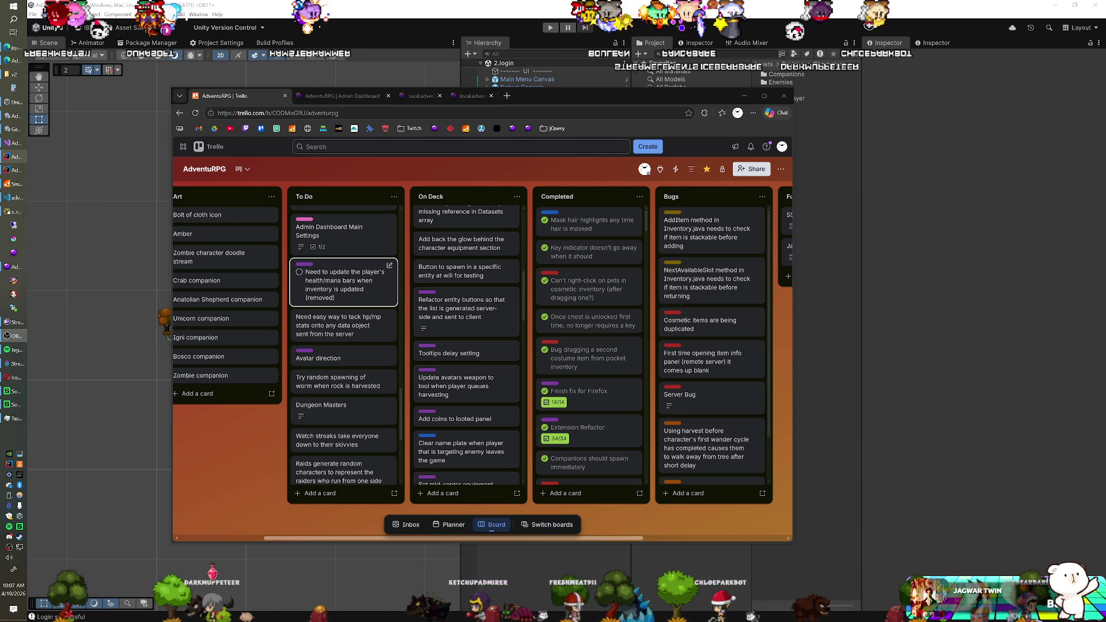
key("Up")
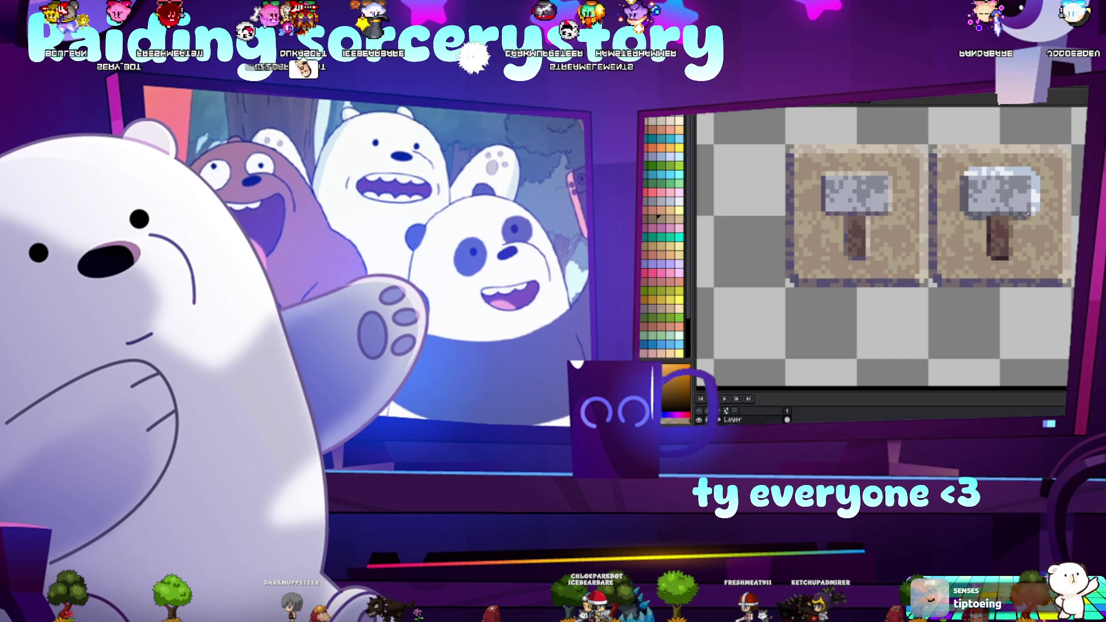
- Scroll around the canvas to inspect the hammer sprites
scroll(1023, 208, "up", 4)
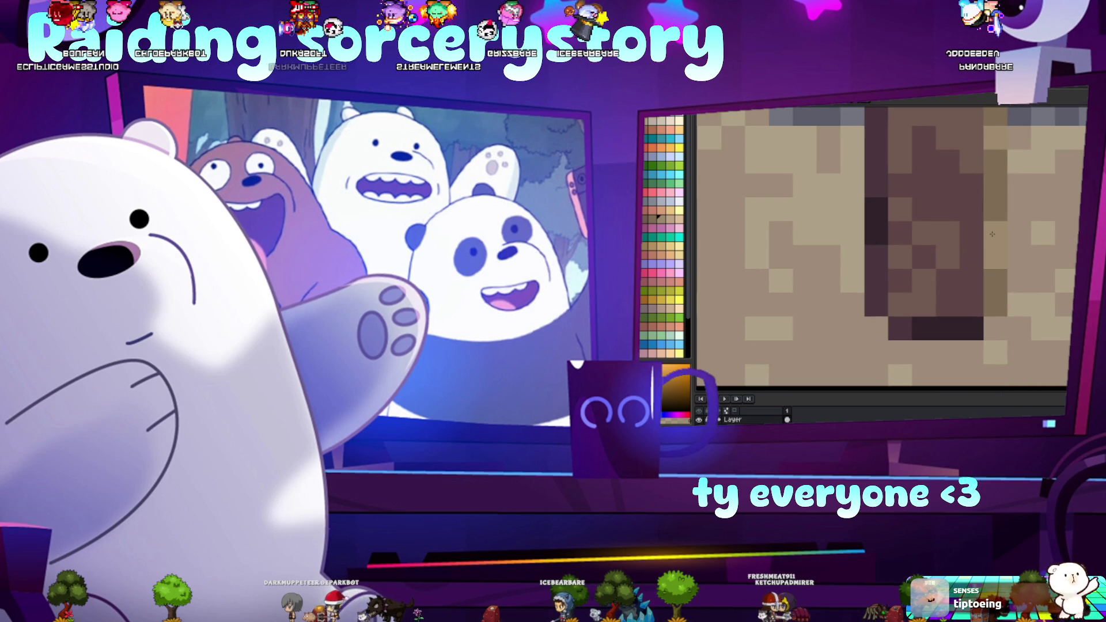
scroll(992, 234, "up", 5)
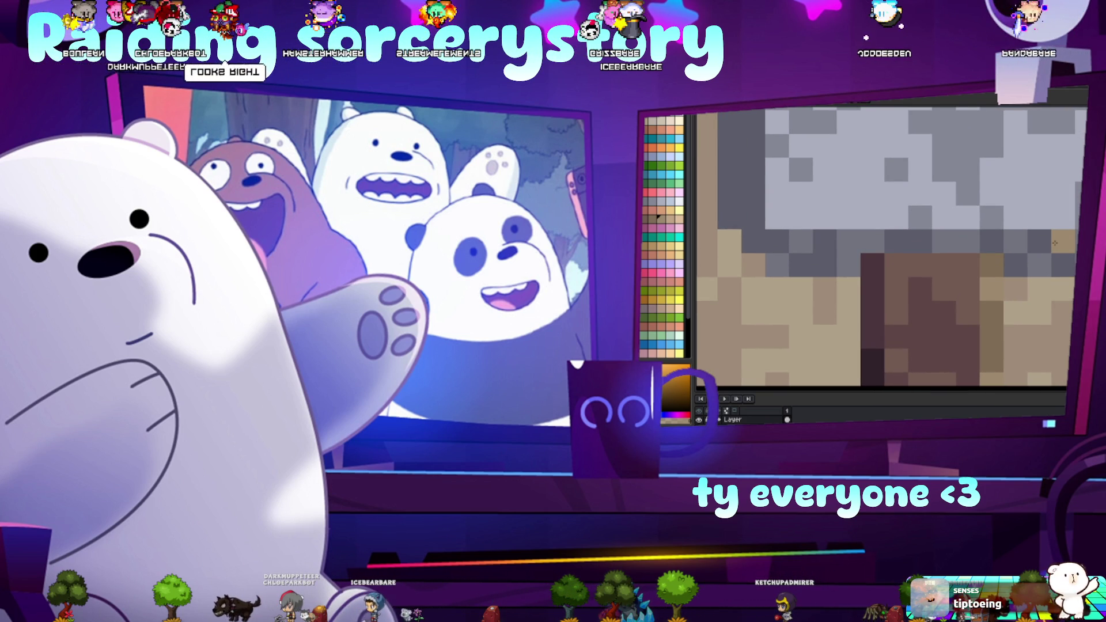
scroll(1055, 243, "down", 5)
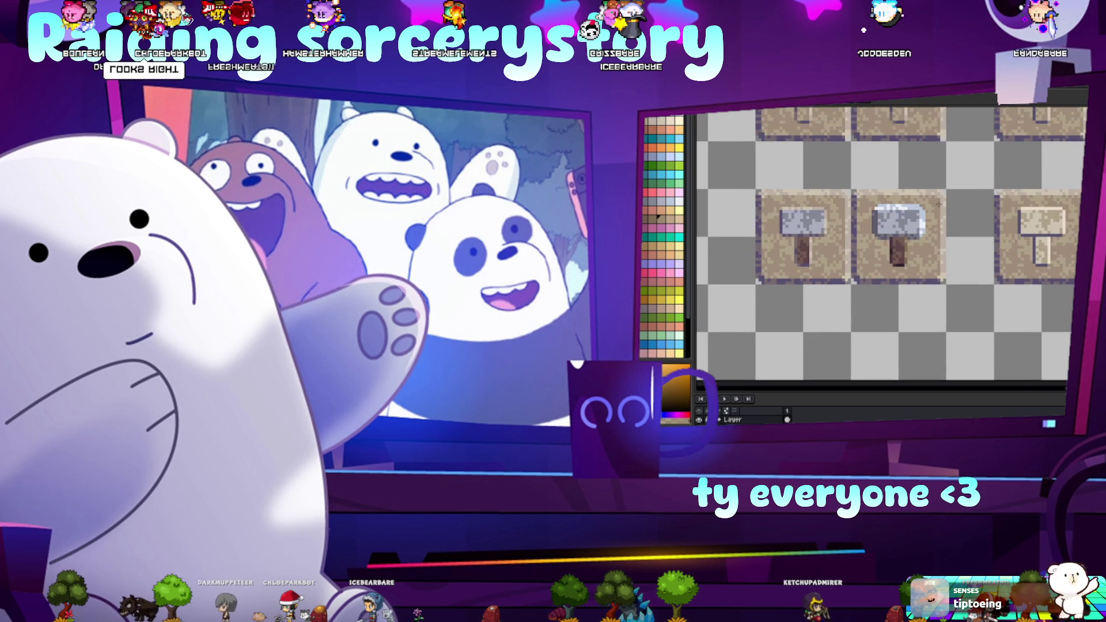
scroll(938, 204, "down", 2)
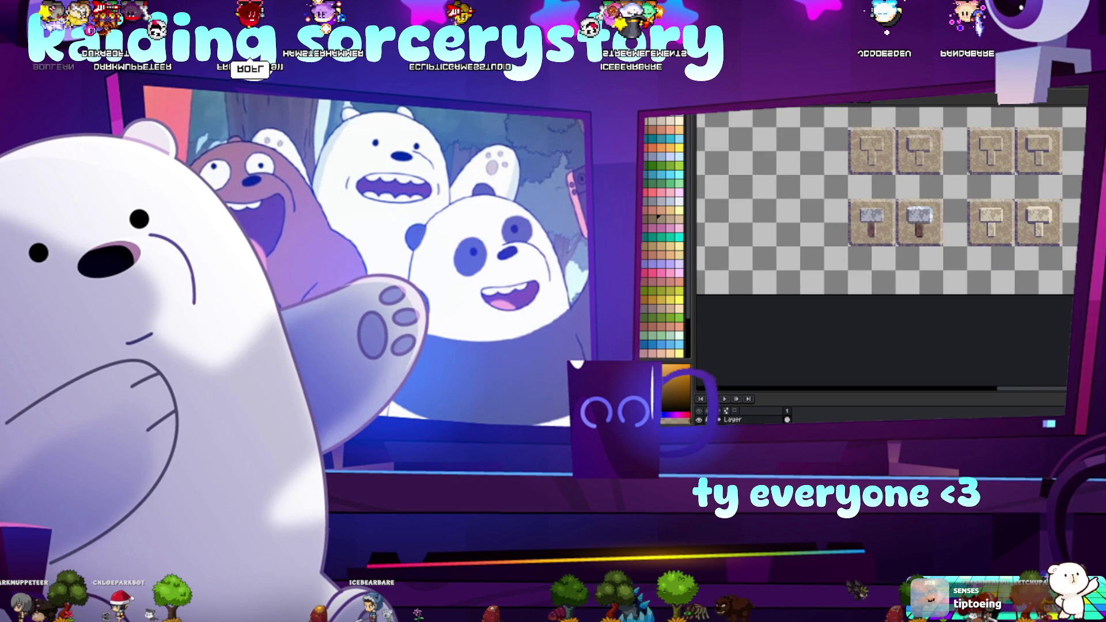
scroll(909, 193, "up", 5)
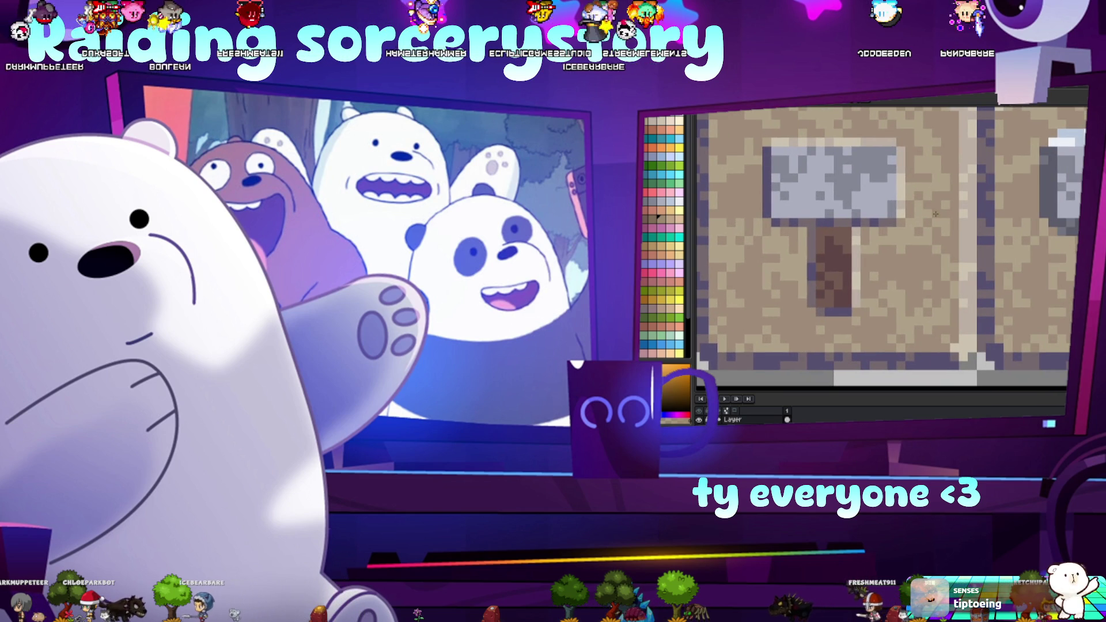
scroll(936, 214, "down", 5)
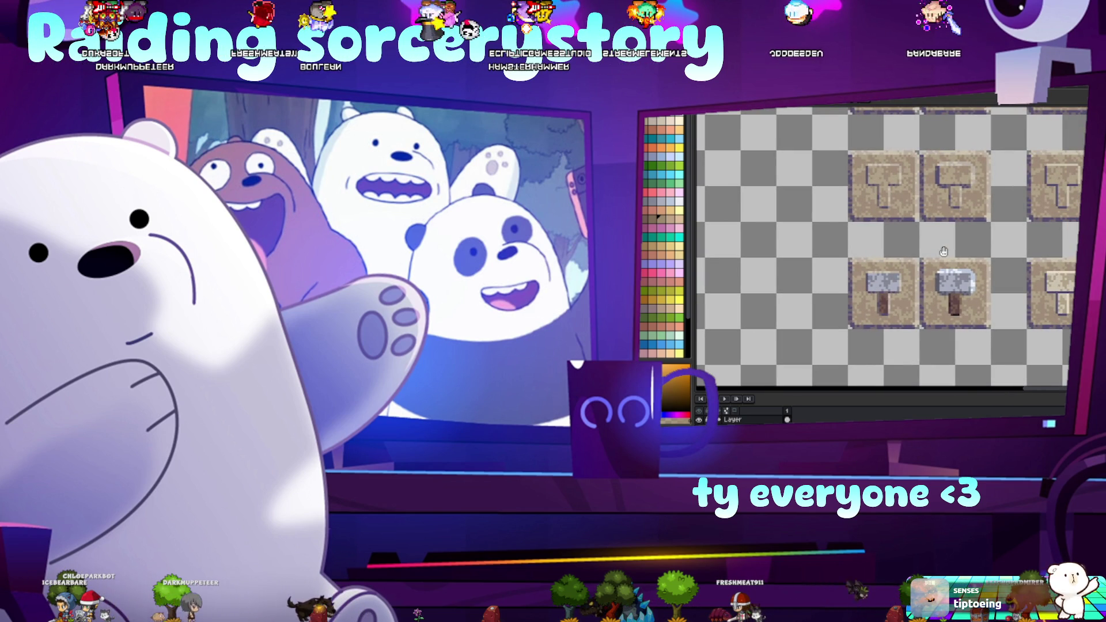
scroll(944, 251, "down", 5)
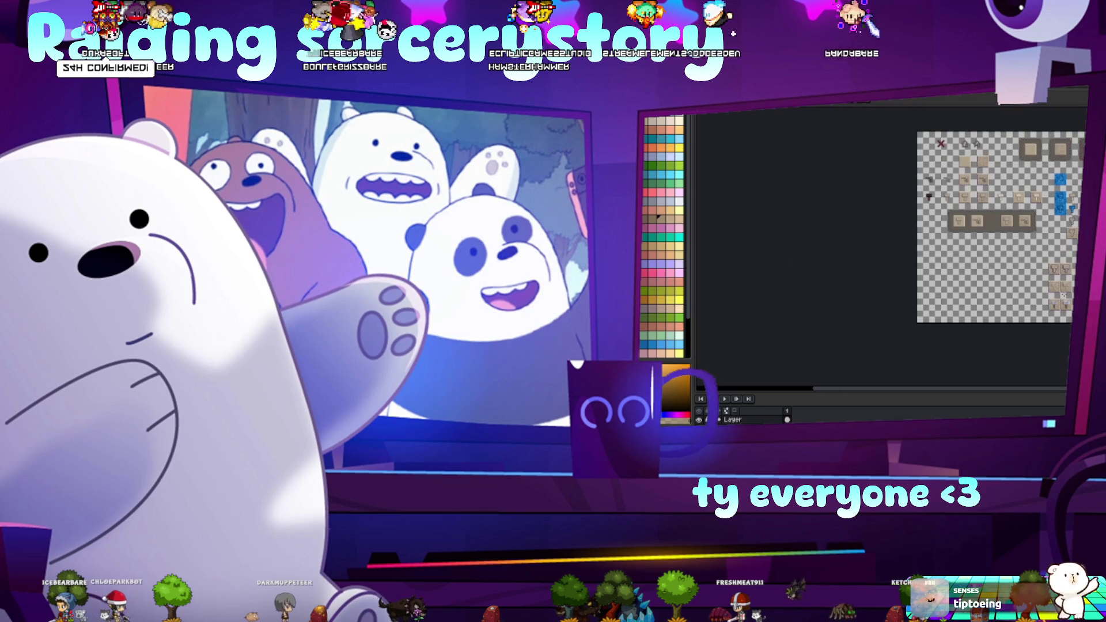
scroll(1063, 295, "up", 5)
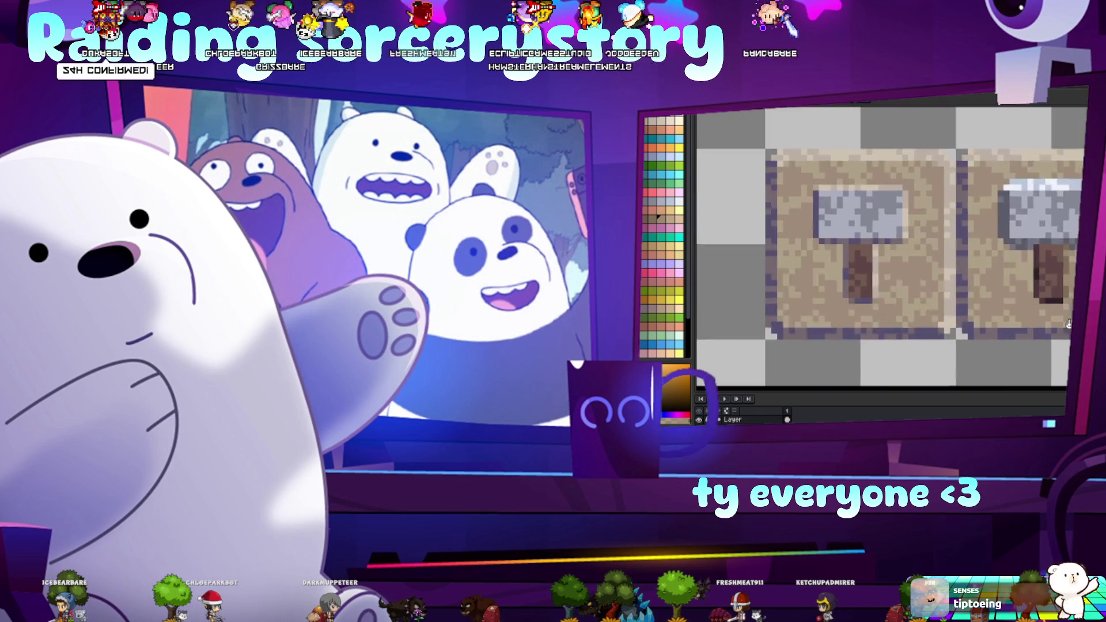
scroll(1063, 294, "right", 5)
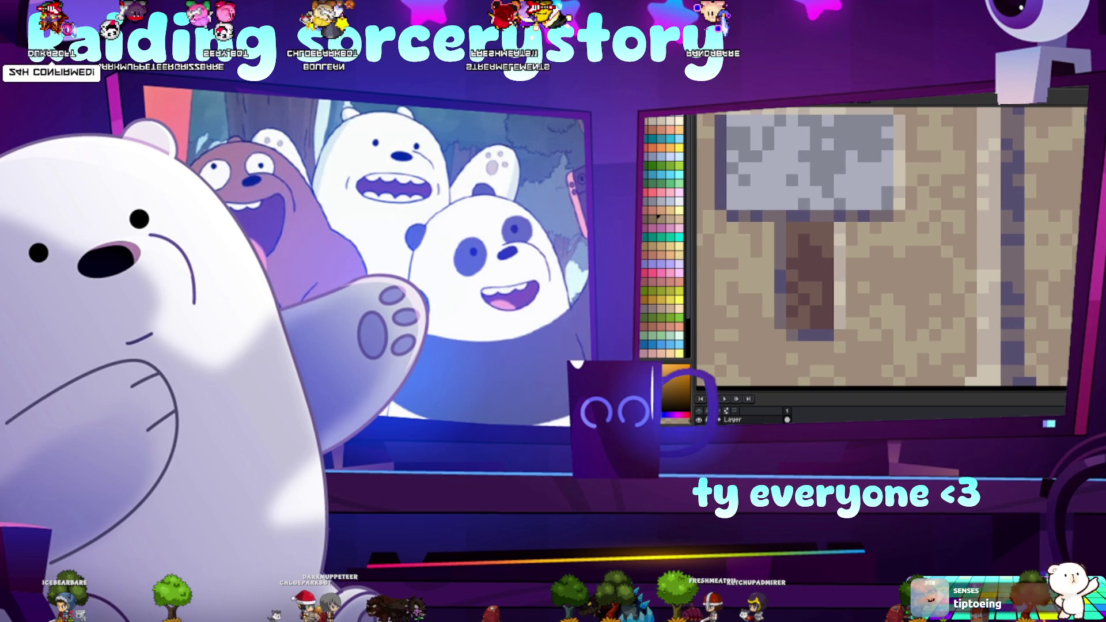
scroll(1063, 294, "down", 3)
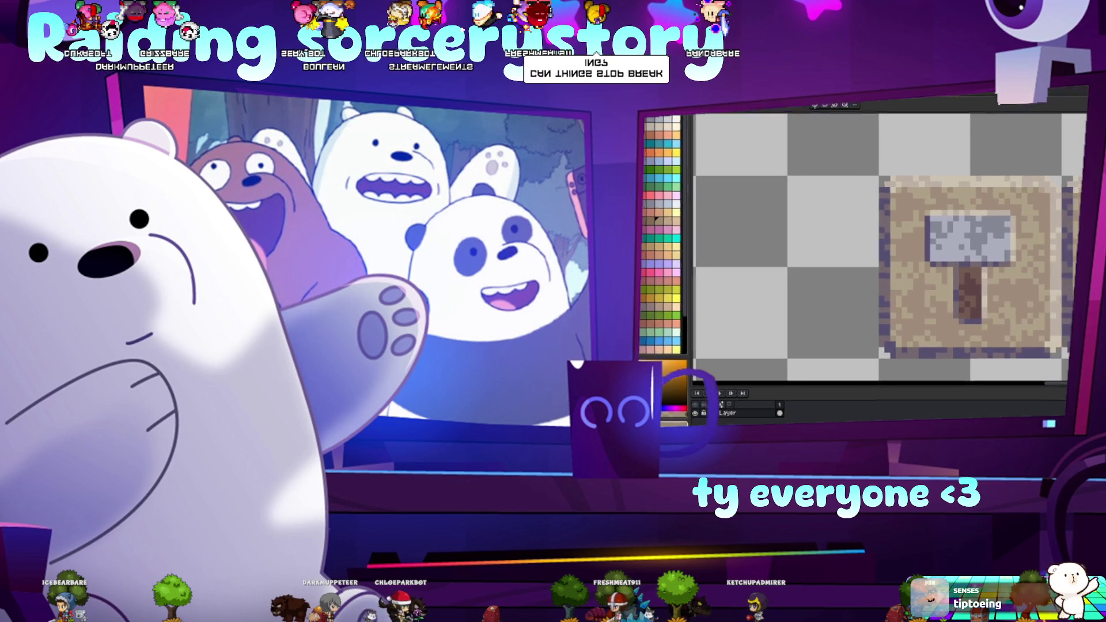
scroll(953, 274, "up", 2)
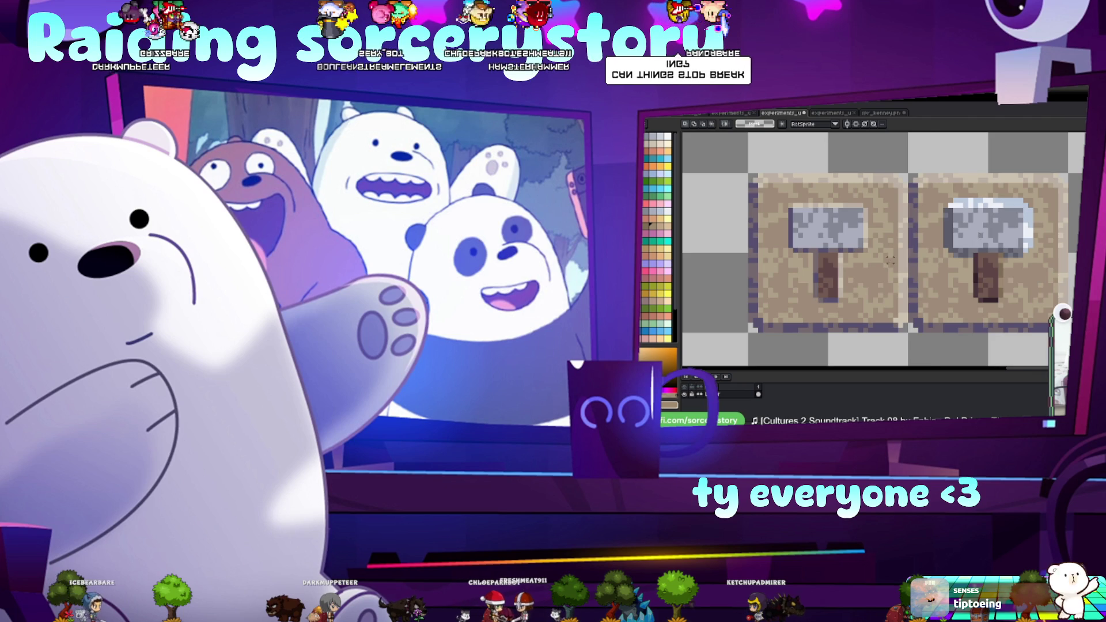
scroll(952, 274, "up", 1)
scroll(953, 274, "left", 2)
- Pick the pixel-perfect pencil in darker red, then switch OBS to the Stream (Gamedev) scene
key("b")
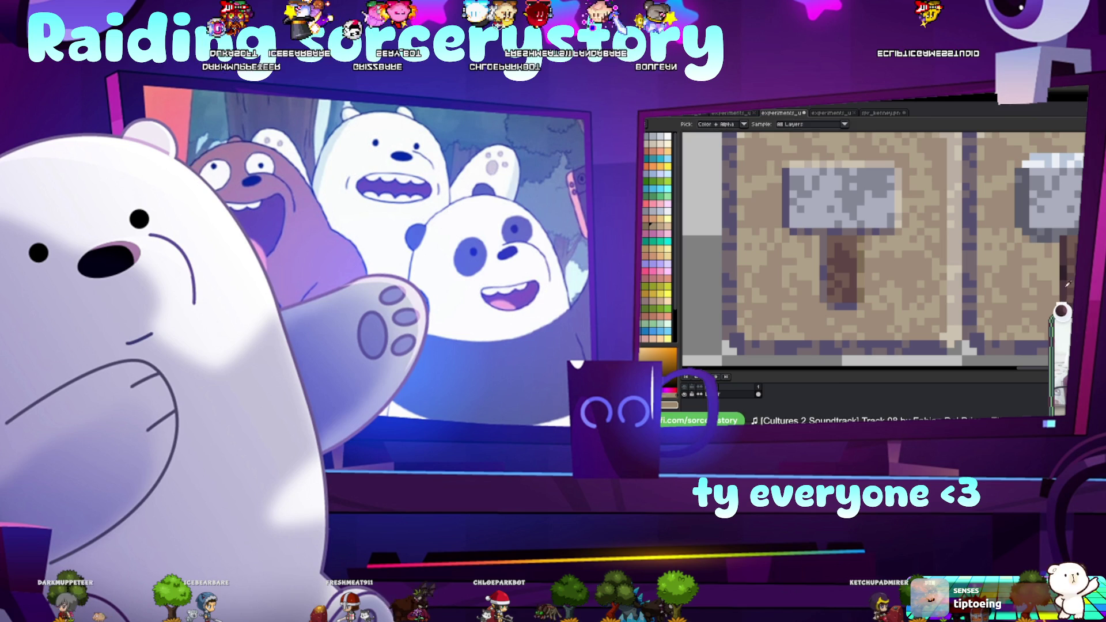
key("x")
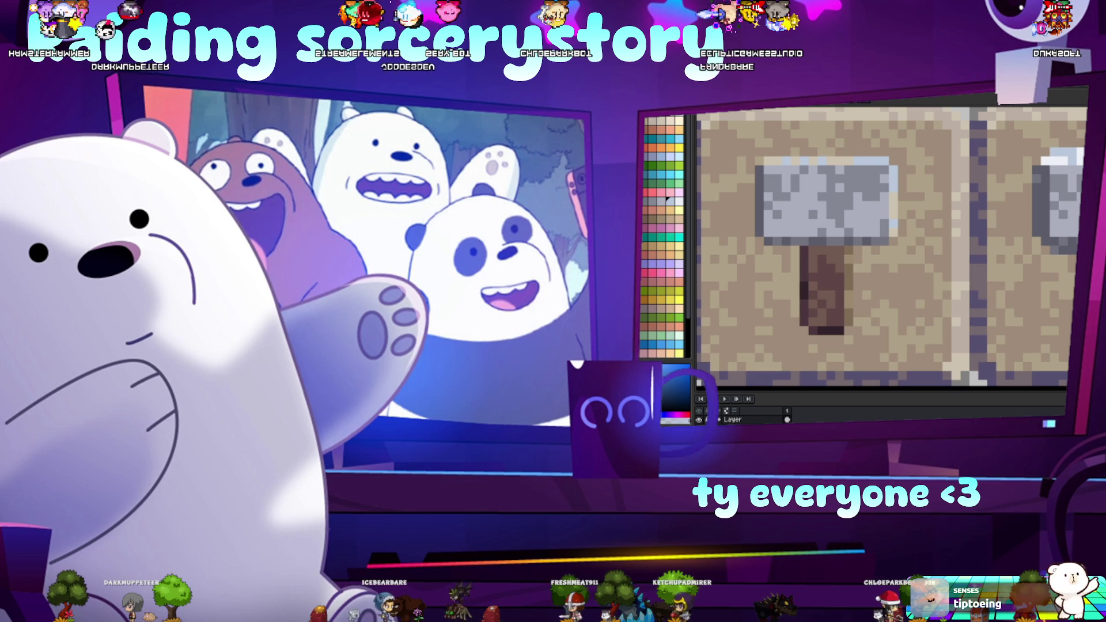
left_click(517, 193)
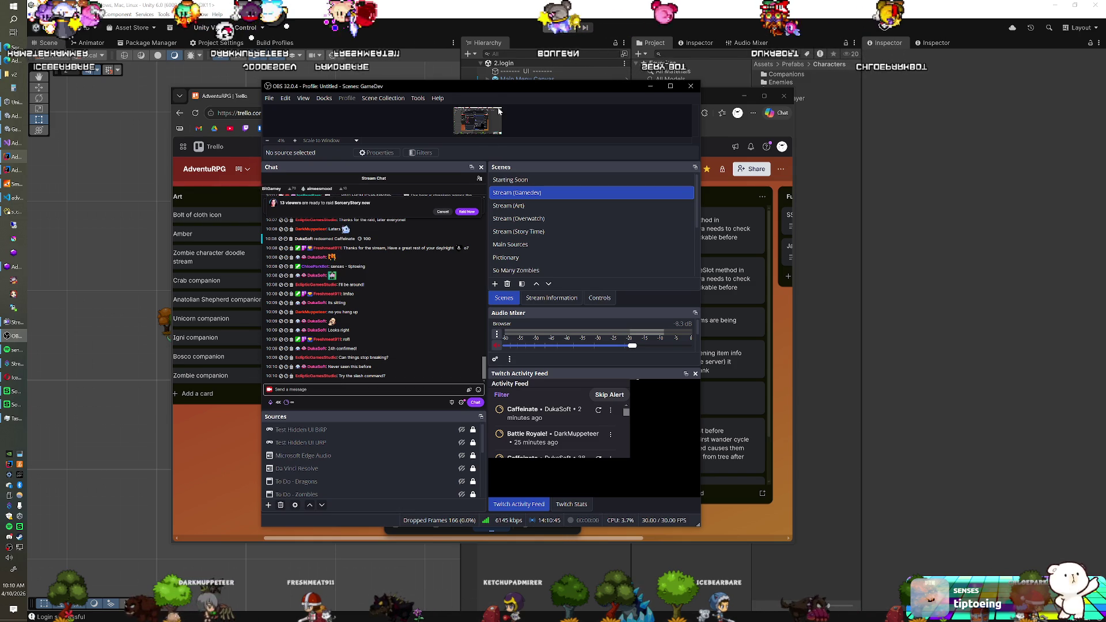
- Minimize OBS so the AdventuRPG Trello board comes to the front
key("super+Down")
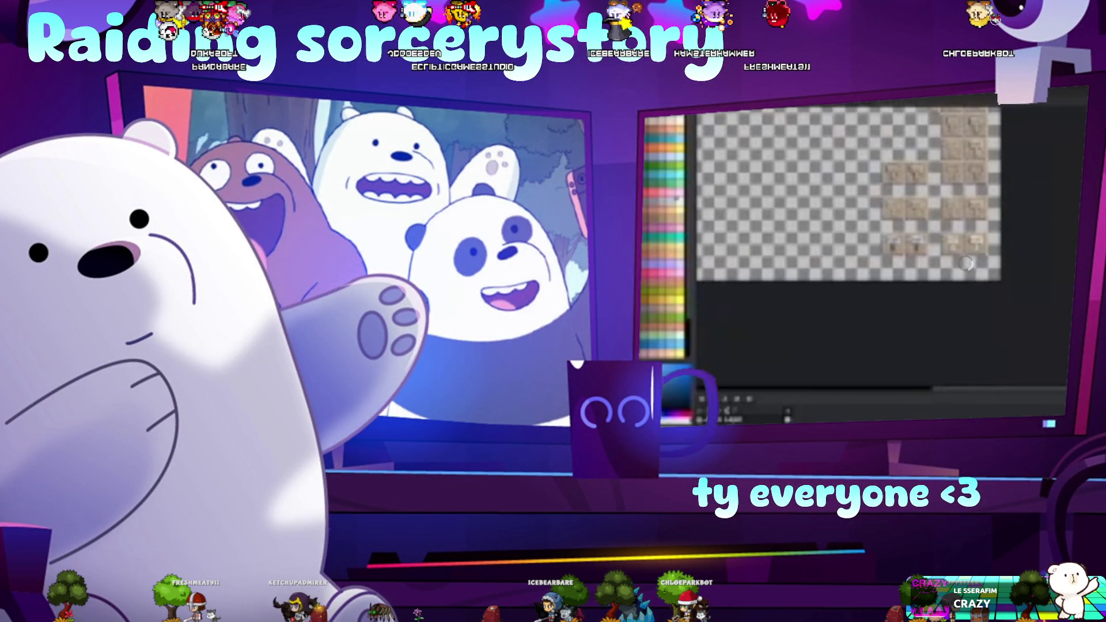
scroll(885, 180, "up", 3)
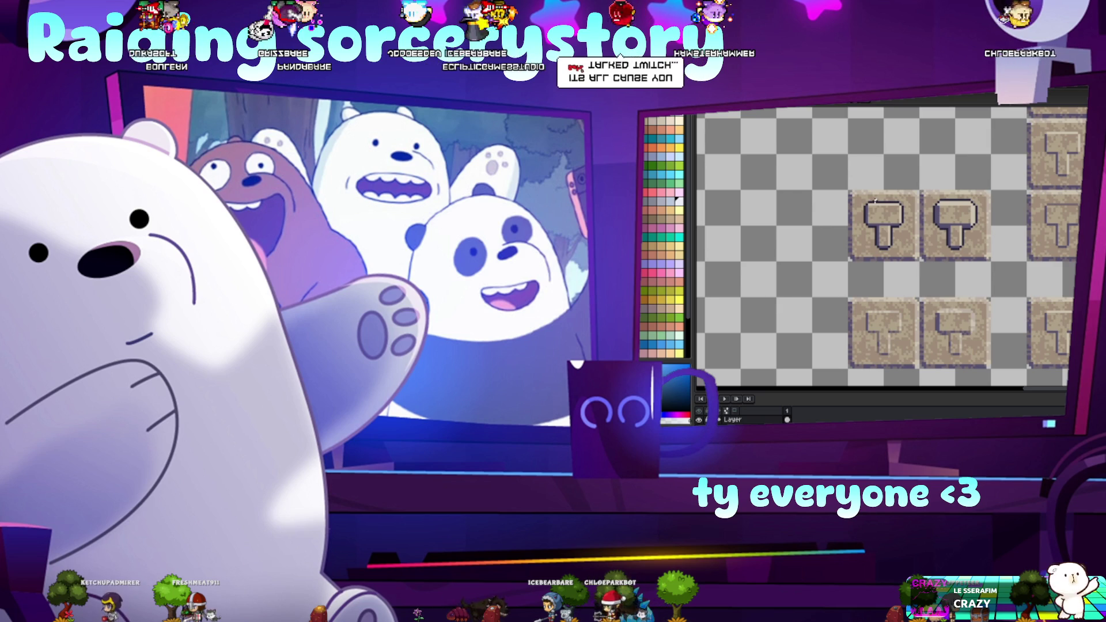
left_click_drag(1068, 320, 1035, 299)
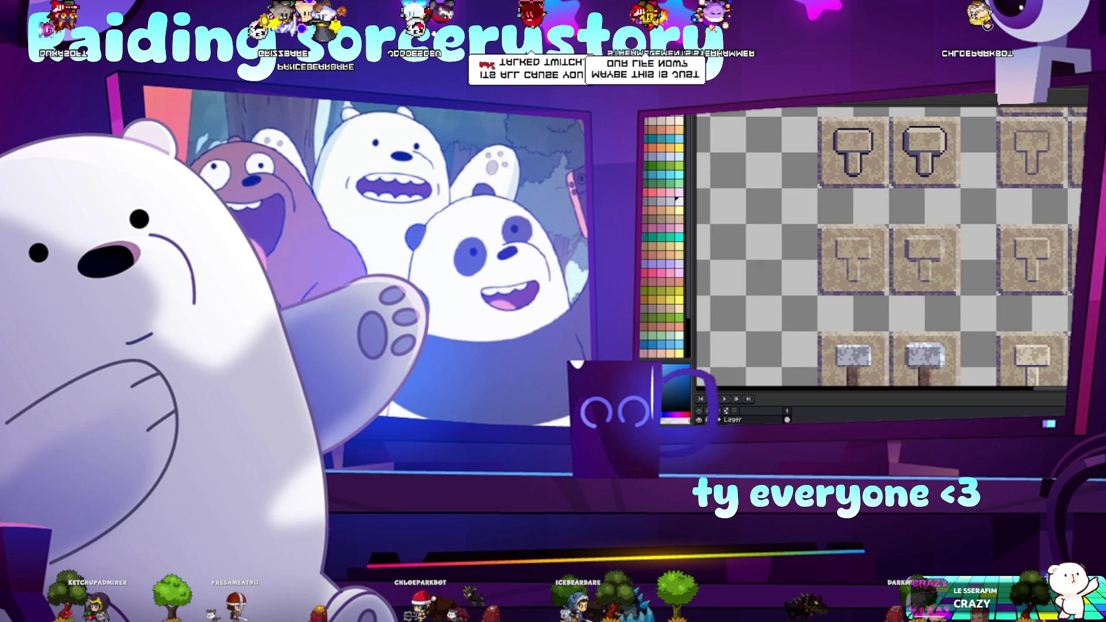
scroll(882, 248, "left", 5)
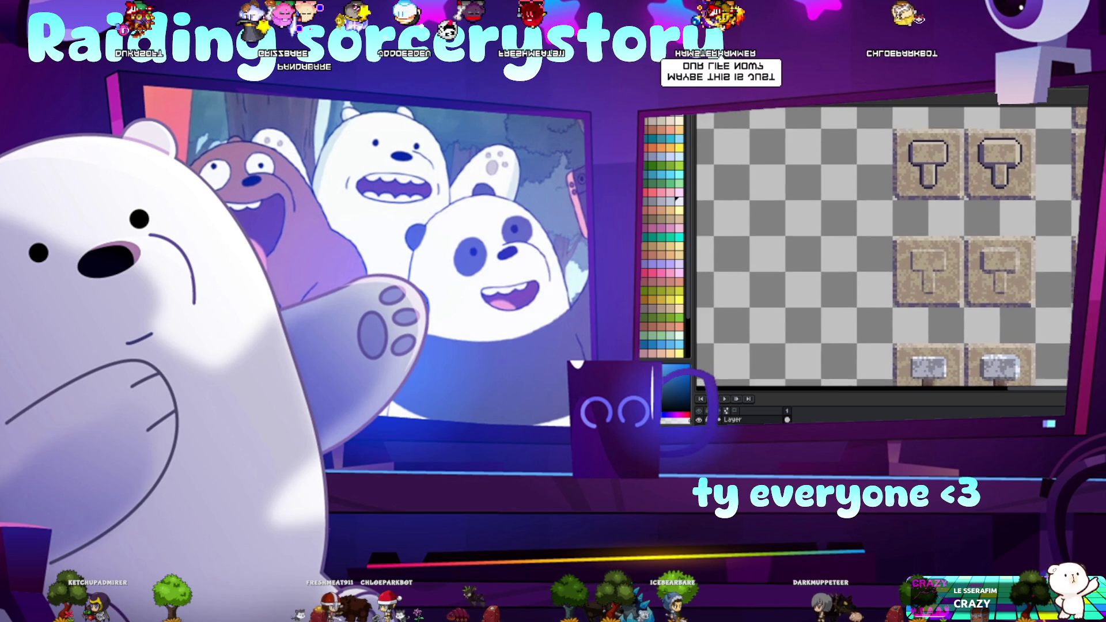
scroll(892, 248, "up", 1)
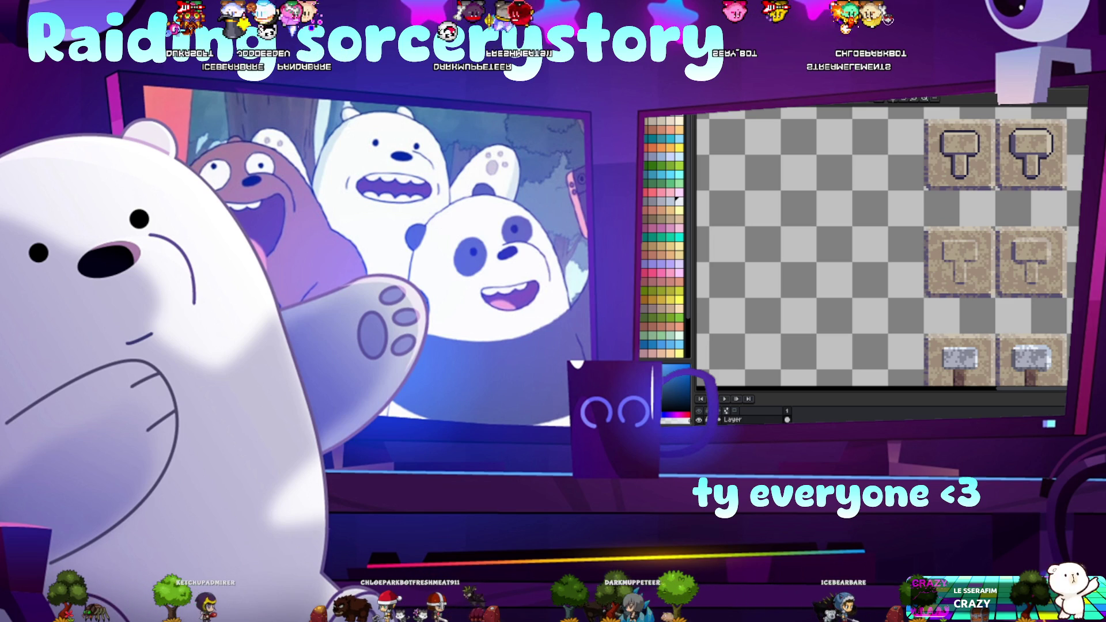
scroll(892, 248, "right", 1)
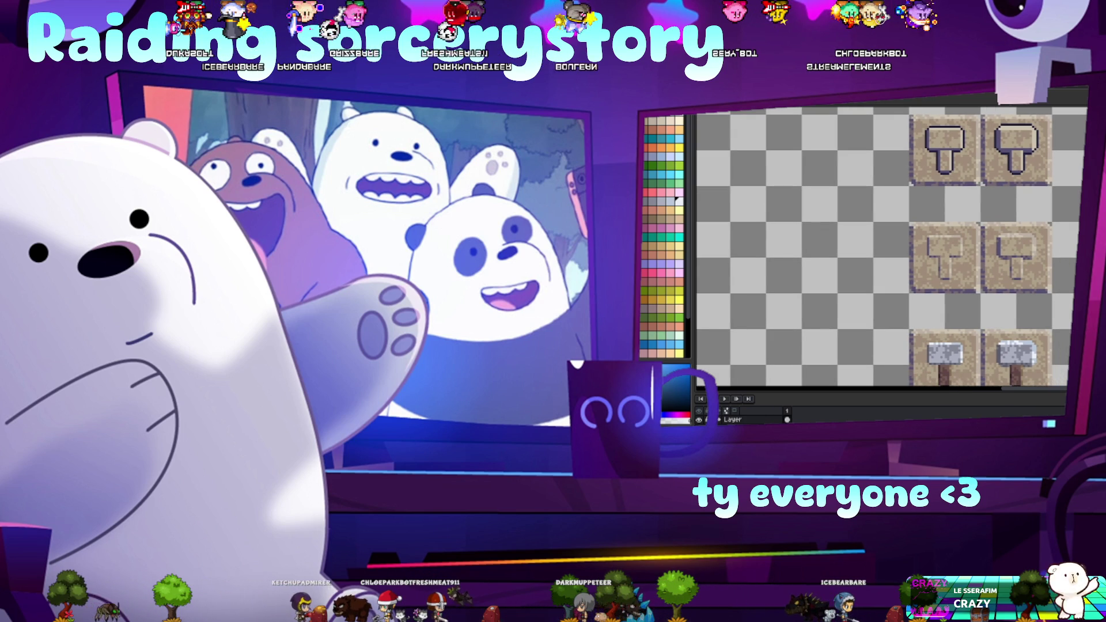